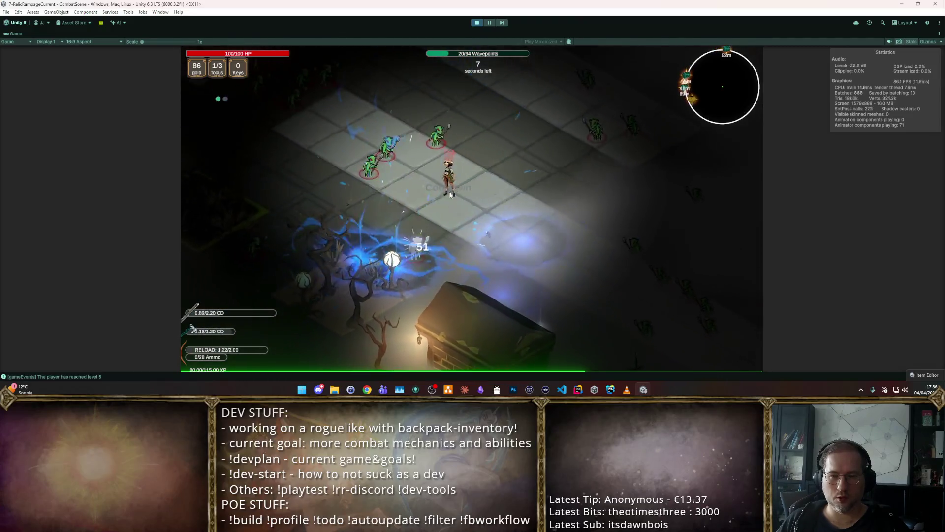
Step: Fire three blue bursts at the goblin pack until Level Complete, then stop the play test
{"action": "left_click", "coordinate": [401, 209]}
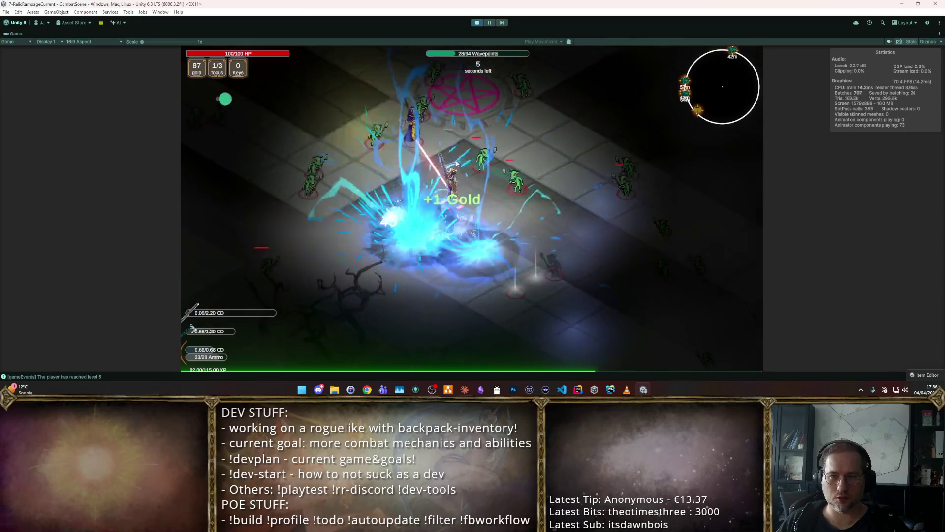
{"action": "left_click", "coordinate": [548, 210]}
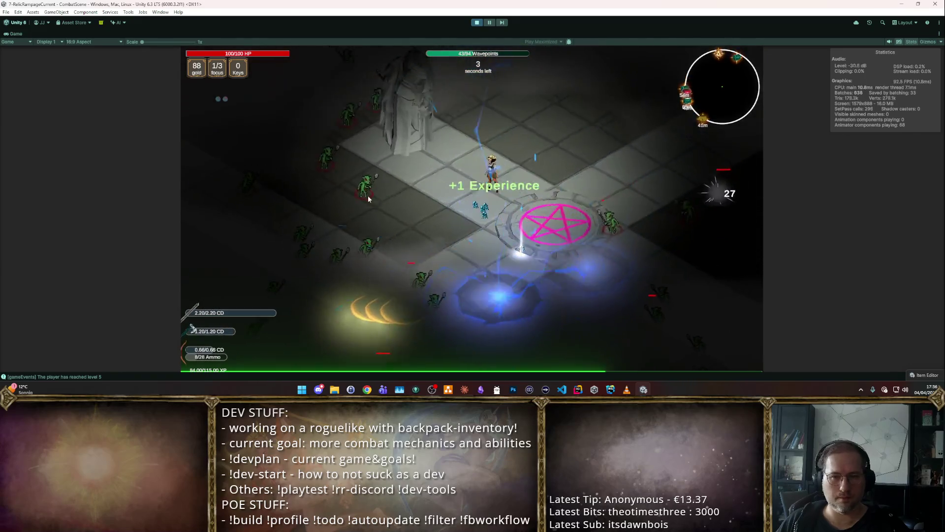
{"action": "left_click", "coordinate": [508, 186]}
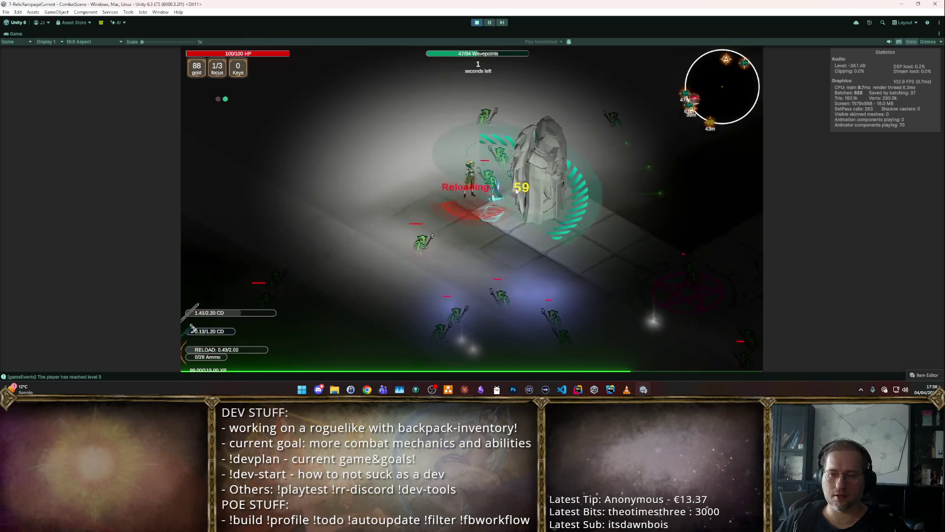
{"action": "left_click", "coordinate": [509, 186]}
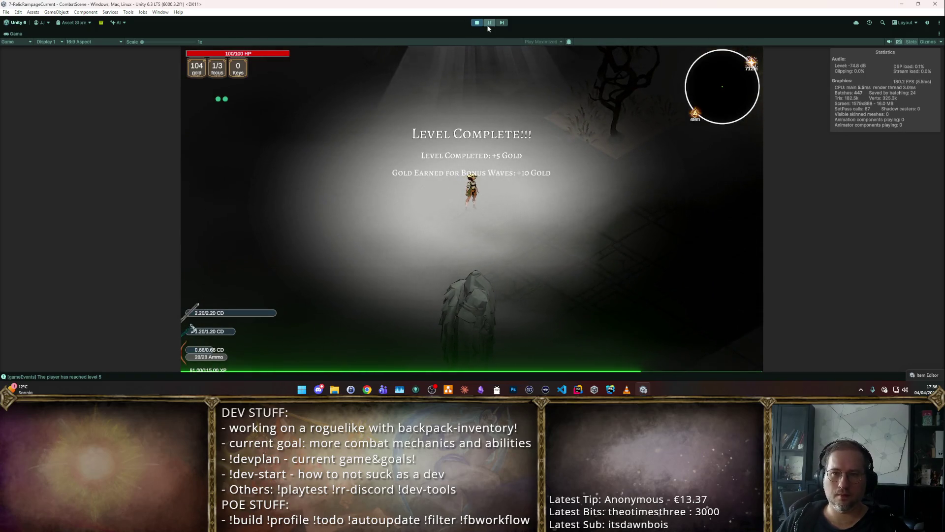
{"action": "left_click", "coordinate": [477, 22]}
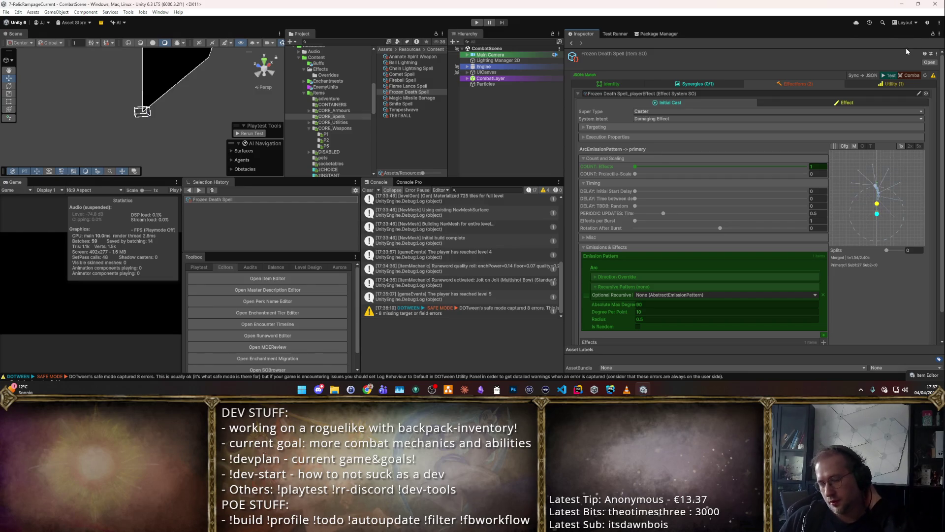
{"action": "left_click", "coordinate": [403, 63]}
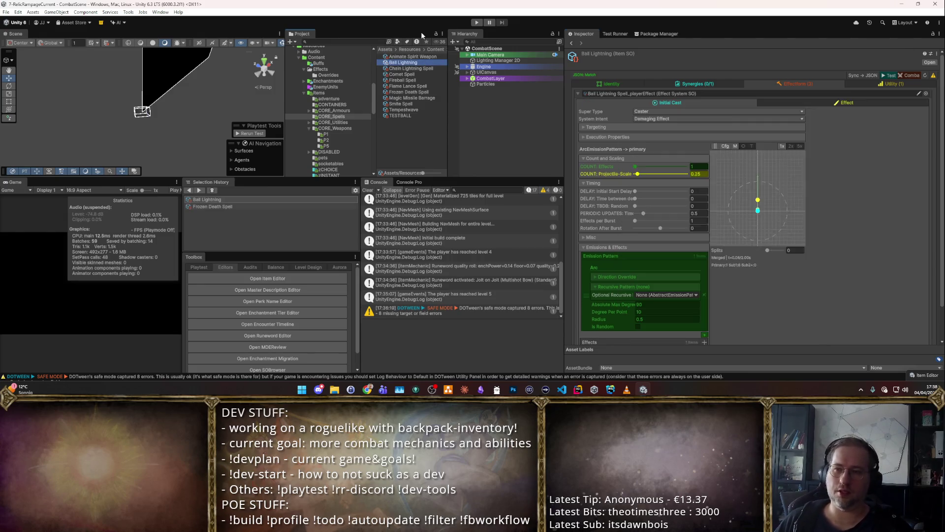
{"action": "key", "text": "Down"}
{"action": "key", "text": "Down"}
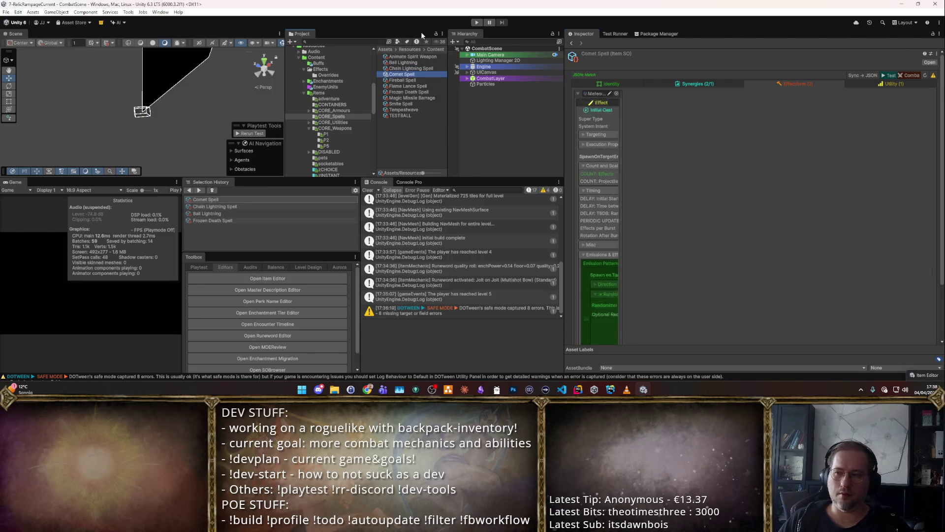
{"action": "key", "text": "Down"}
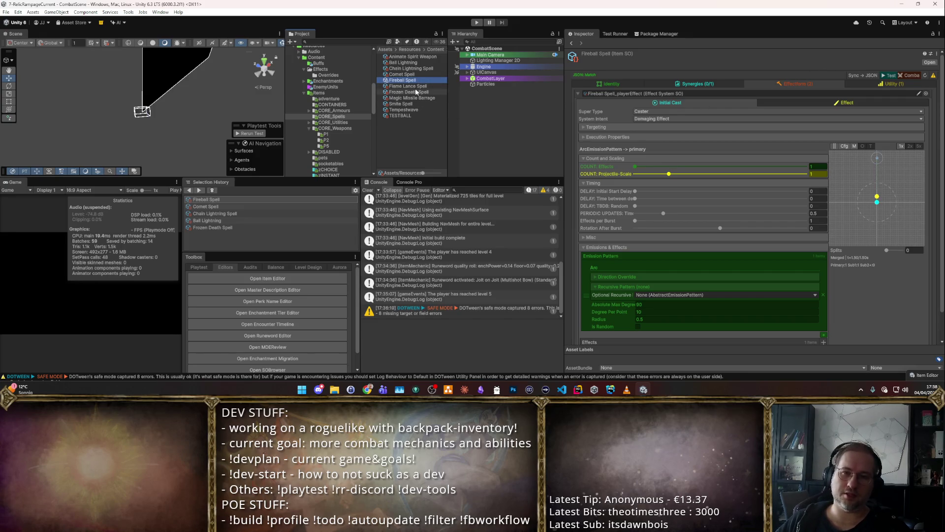
{"action": "left_click", "coordinate": [412, 92]}
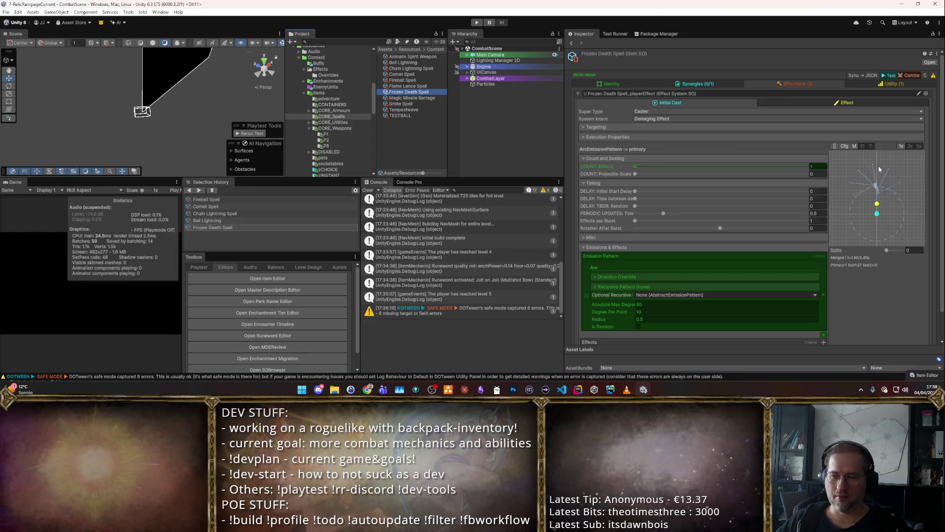
{"action": "left_click", "coordinate": [871, 146]}
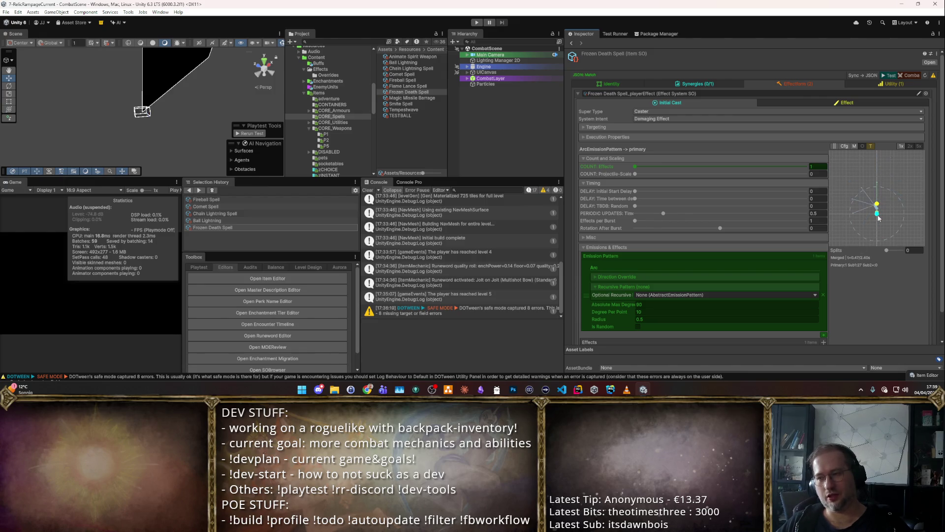
{"action": "left_click", "coordinate": [872, 147]}
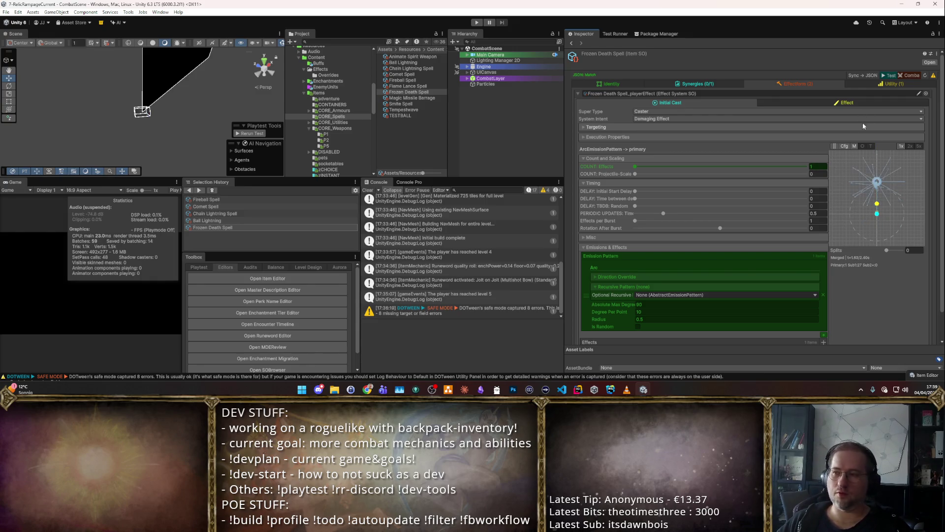
{"action": "left_click", "coordinate": [893, 84]}
{"action": "left_click", "coordinate": [817, 84]}
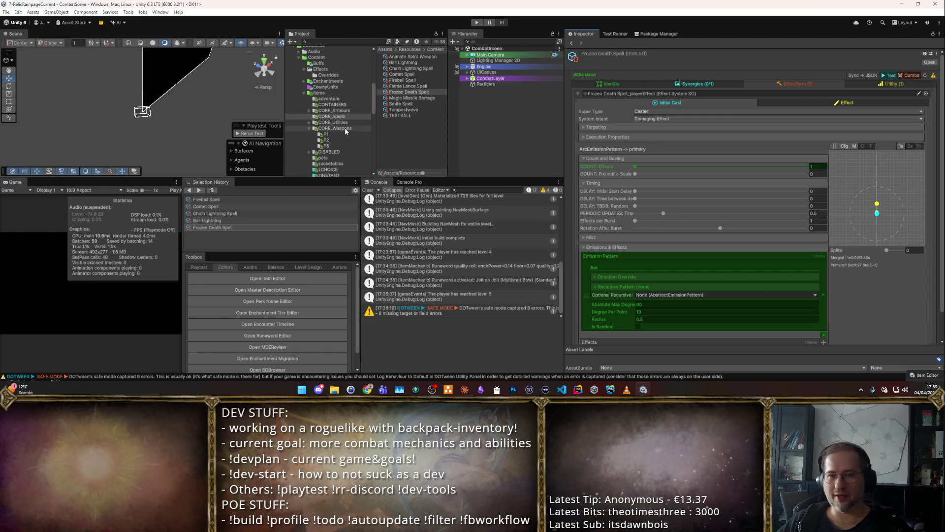
{"action": "left_click", "coordinate": [325, 140]}
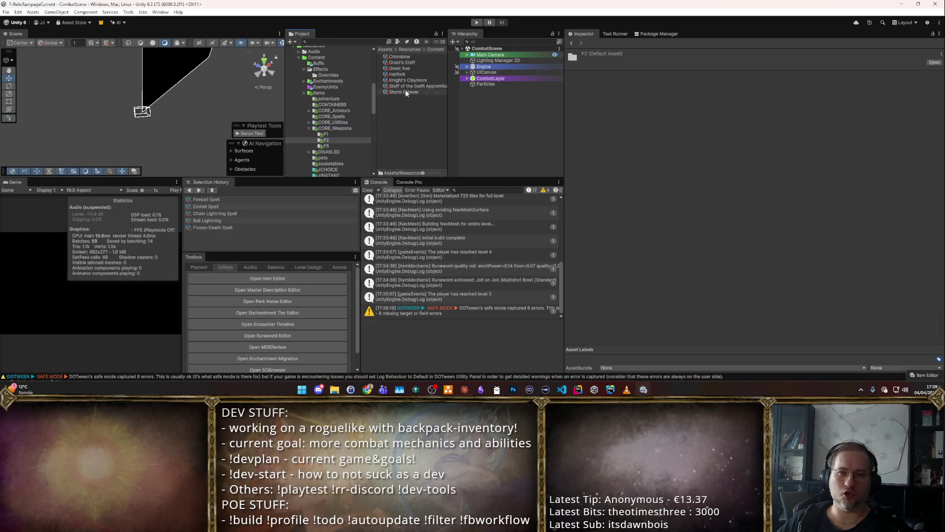
Step: Browse Storm Cleaver, Hellfork and Staff of the Swift Apprentice, then playtest Knight's Claymore
{"action": "left_click", "coordinate": [437, 92]}
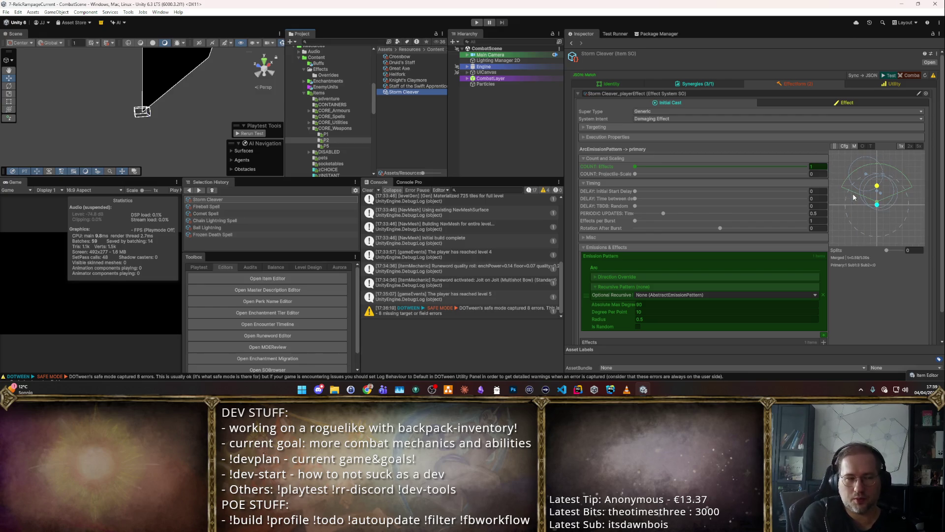
{"action": "left_click", "coordinate": [430, 74]}
{"action": "left_click", "coordinate": [427, 87]}
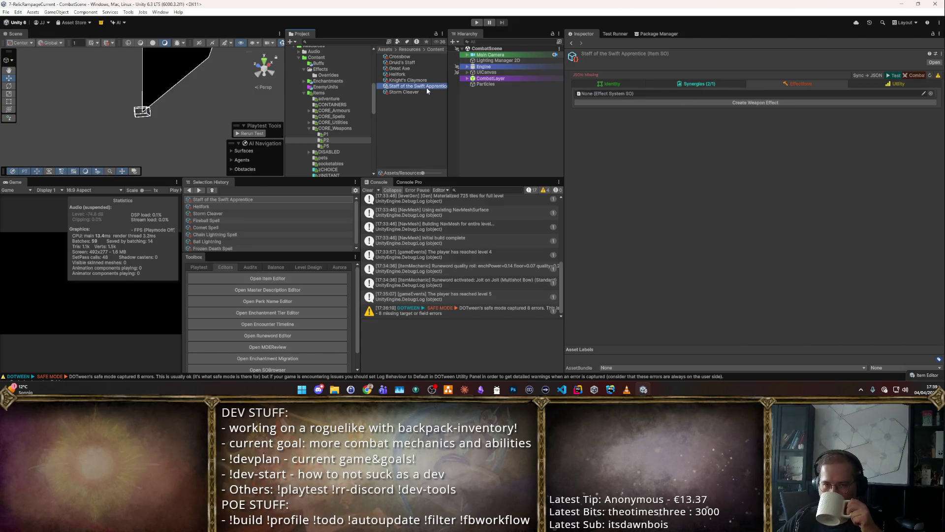
{"action": "key", "text": "Up"}
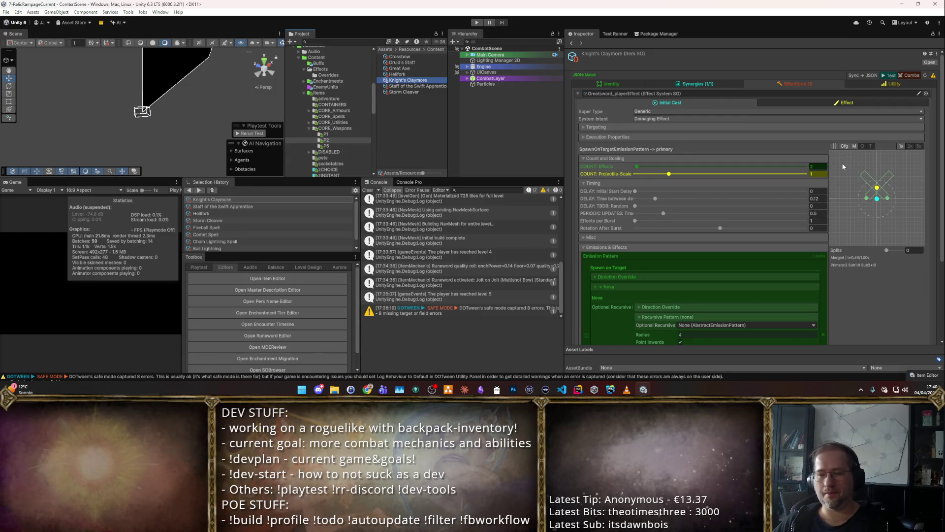
{"action": "key", "text": "ctrl+p"}
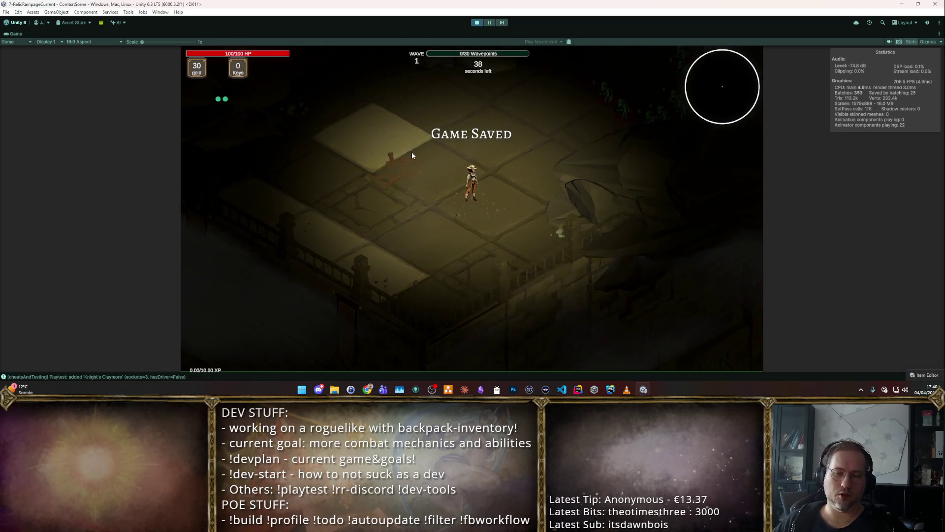
Step: Steer the character around the goblin horde with WASD while the claymore swings, then exit play mode
{"action": "key", "text": "w"}
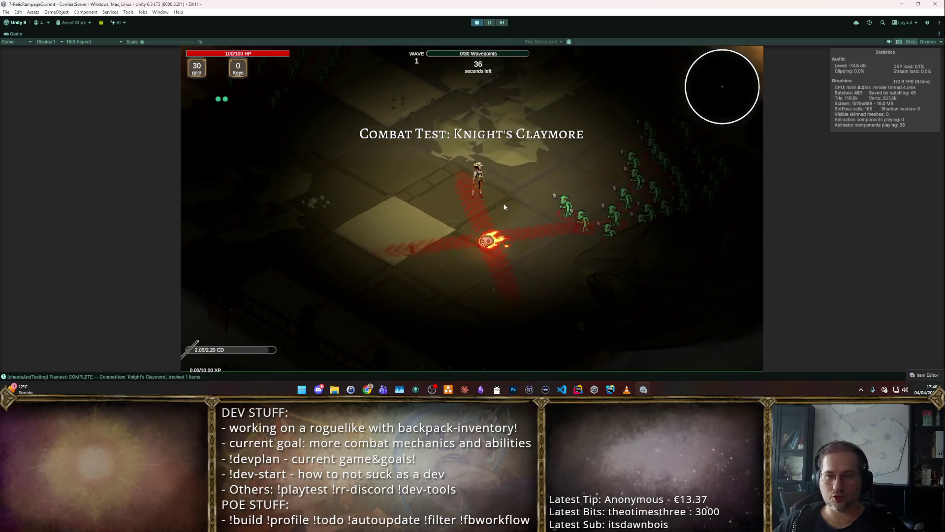
{"action": "key", "text": "w"}
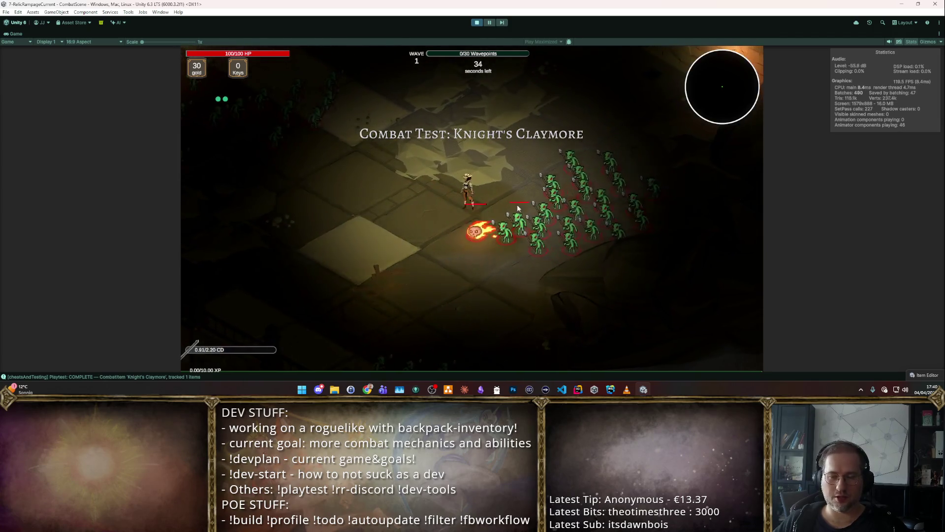
{"action": "key", "text": "w"}
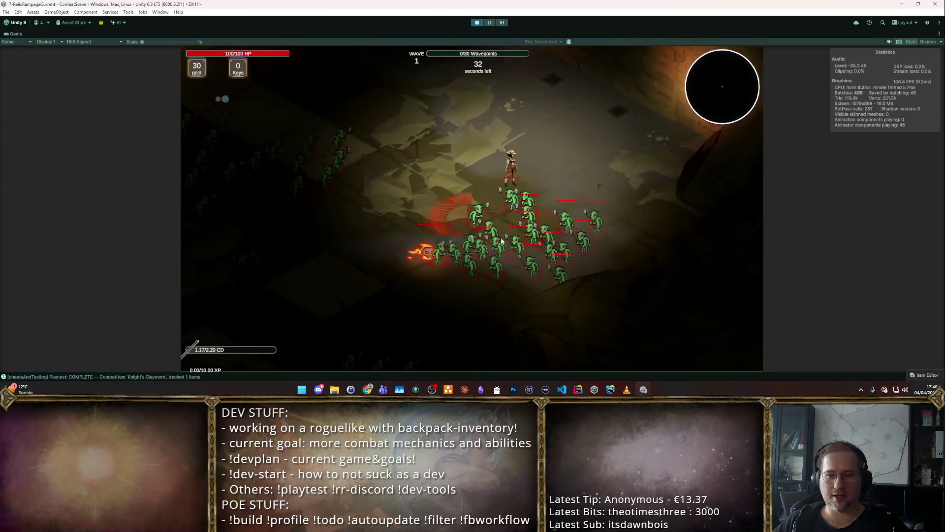
{"action": "key", "text": "w"}
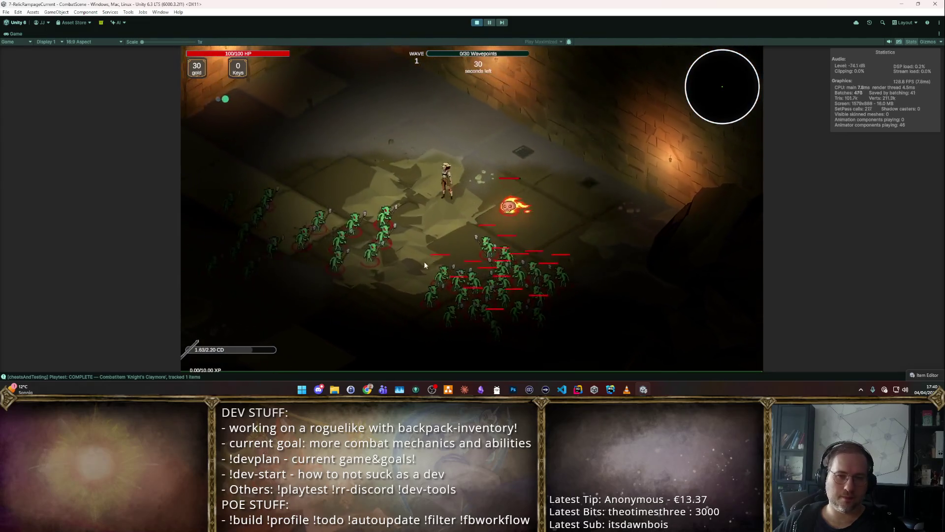
{"action": "key", "text": "w"}
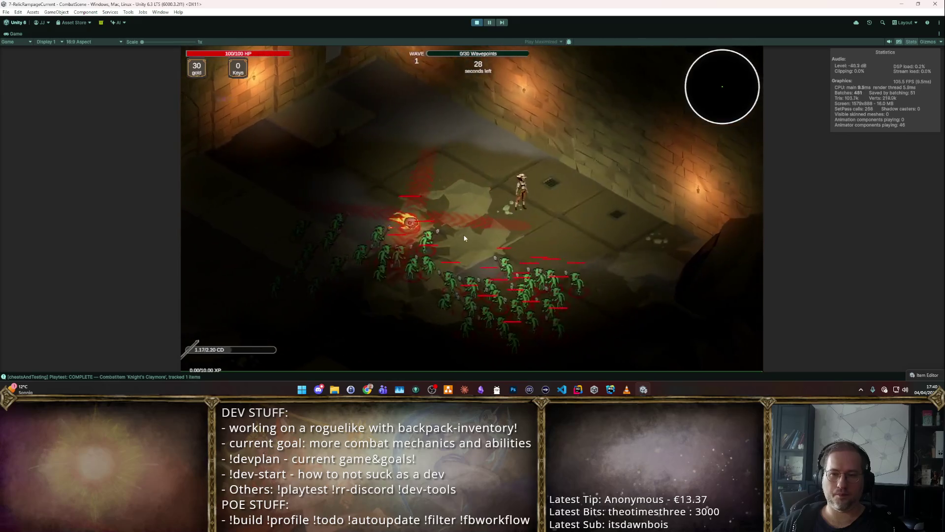
{"action": "key", "text": "a"}
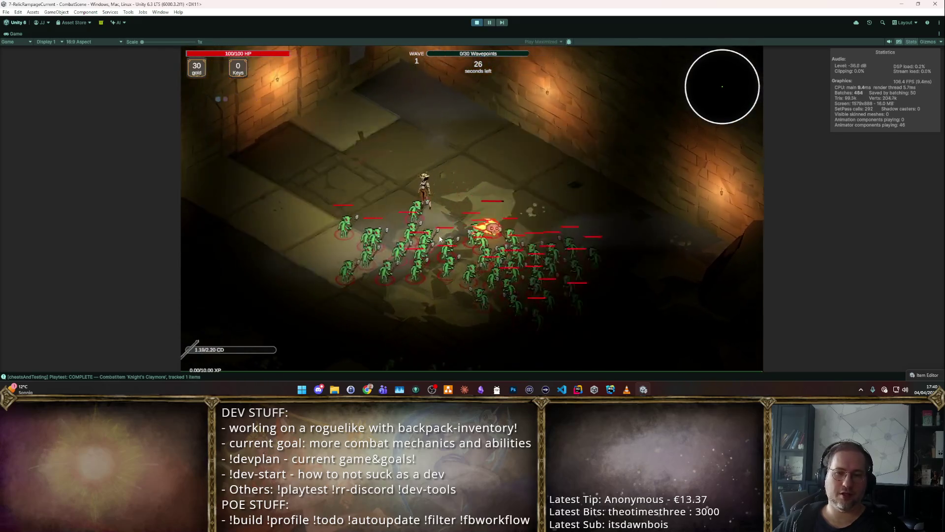
{"action": "key", "text": "s"}
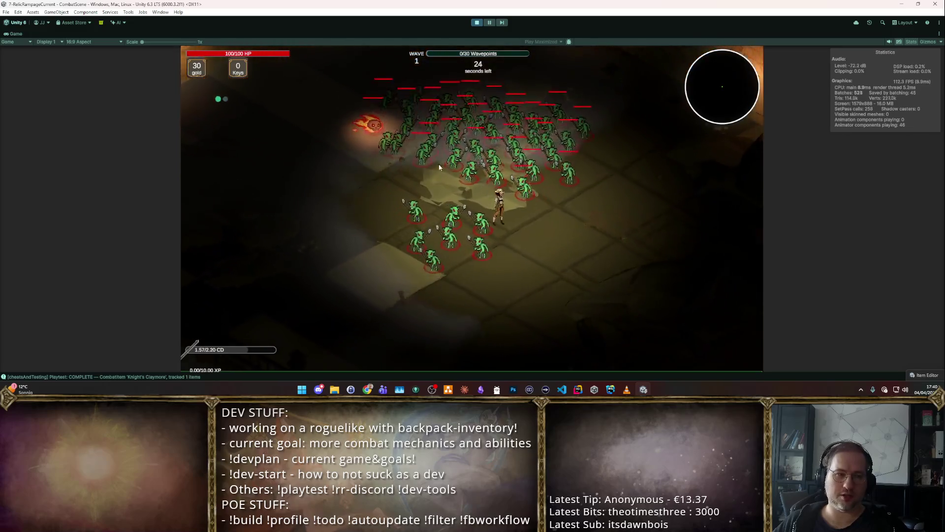
{"action": "key", "text": "d"}
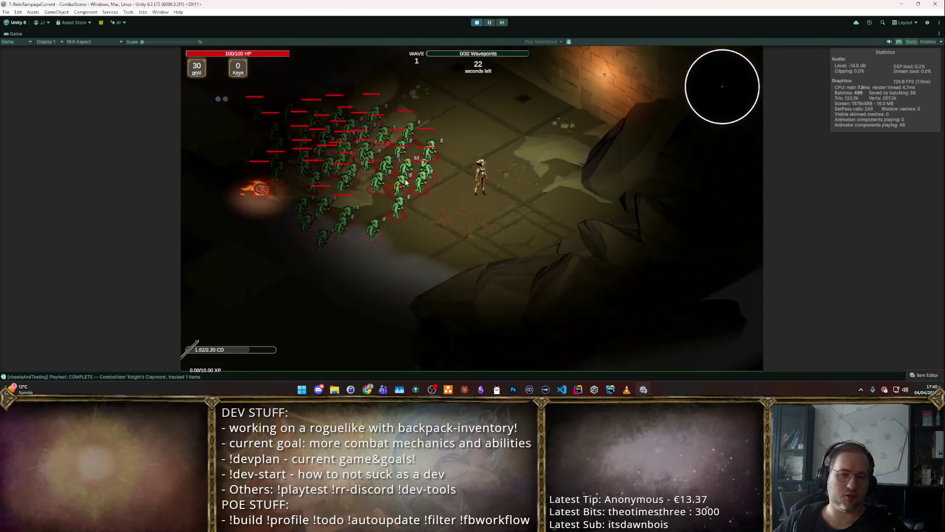
{"action": "key", "text": "w"}
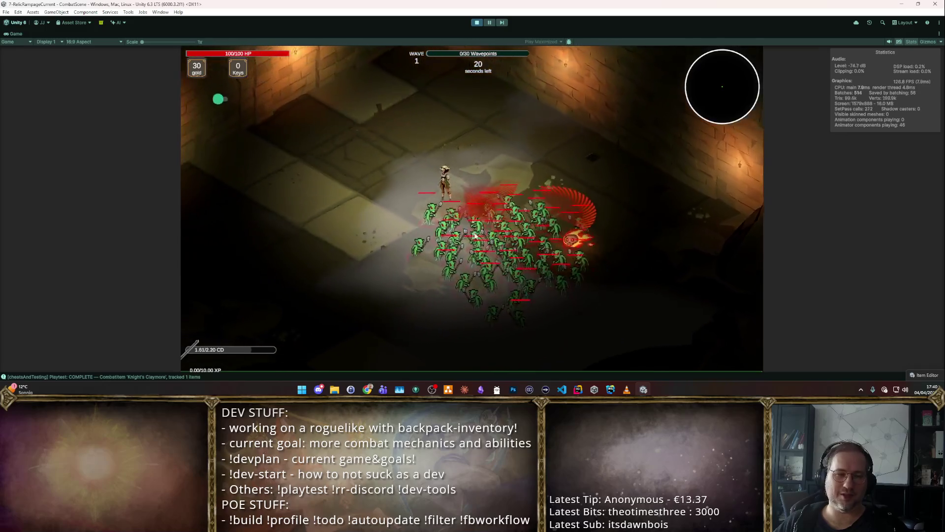
{"action": "key", "text": "s"}
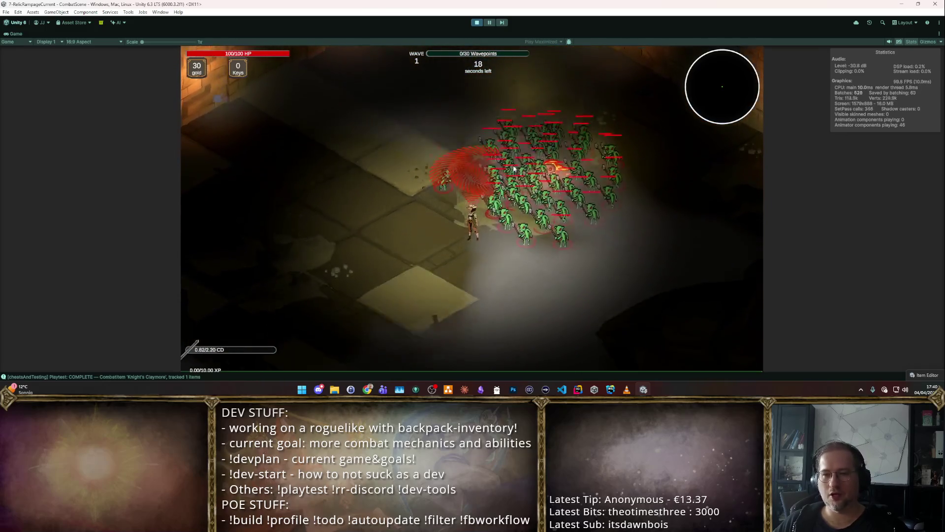
{"action": "key", "text": "w"}
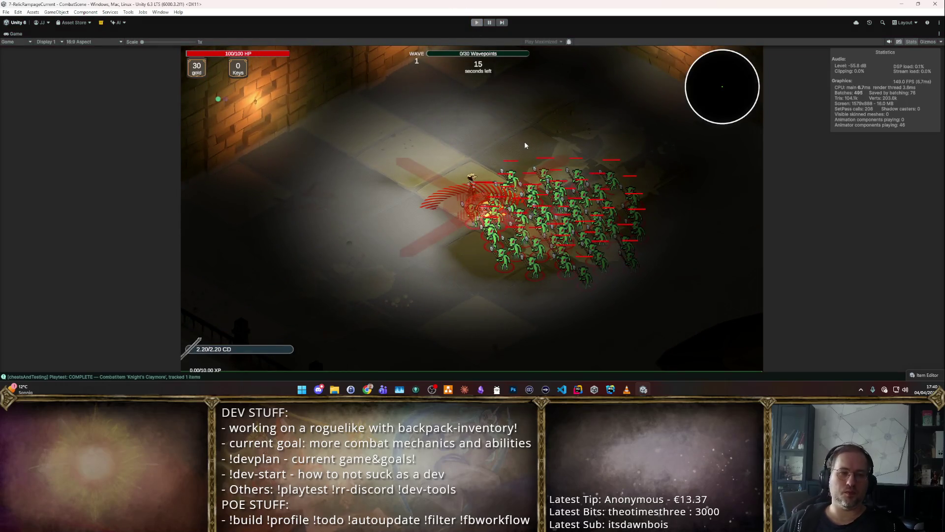
{"action": "key", "text": "ctrl+p"}
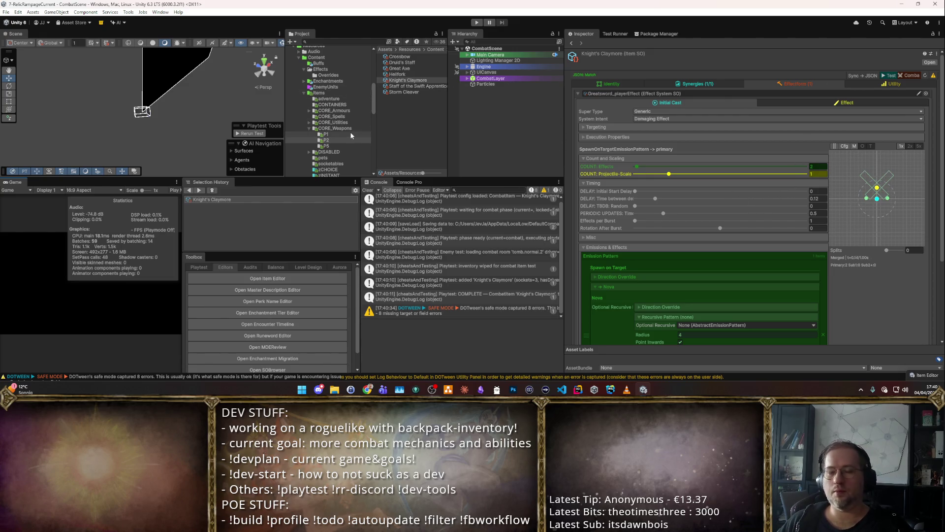
Step: Browse the core spells Comet and Fireball, then inspect Tempestwave's settings
{"action": "left_click", "coordinate": [344, 116]}
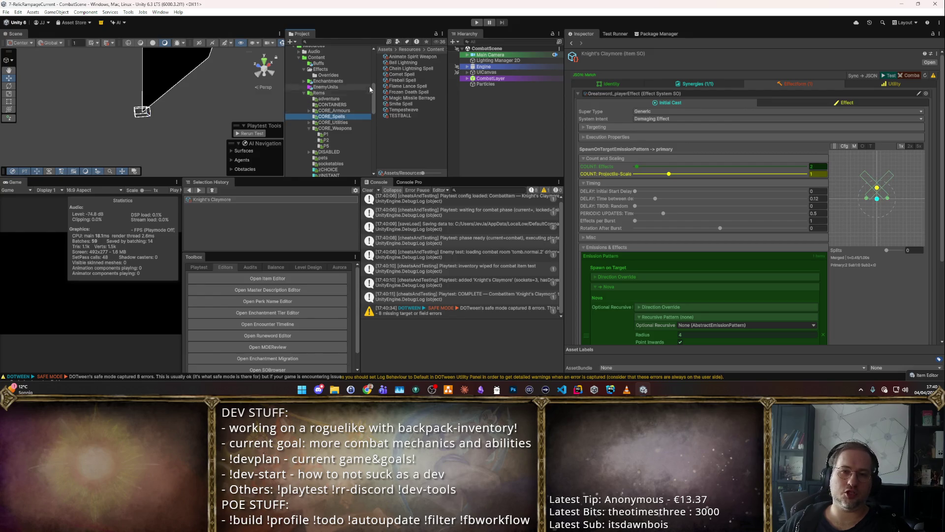
{"action": "left_click", "coordinate": [404, 74]}
{"action": "left_click", "coordinate": [402, 80]}
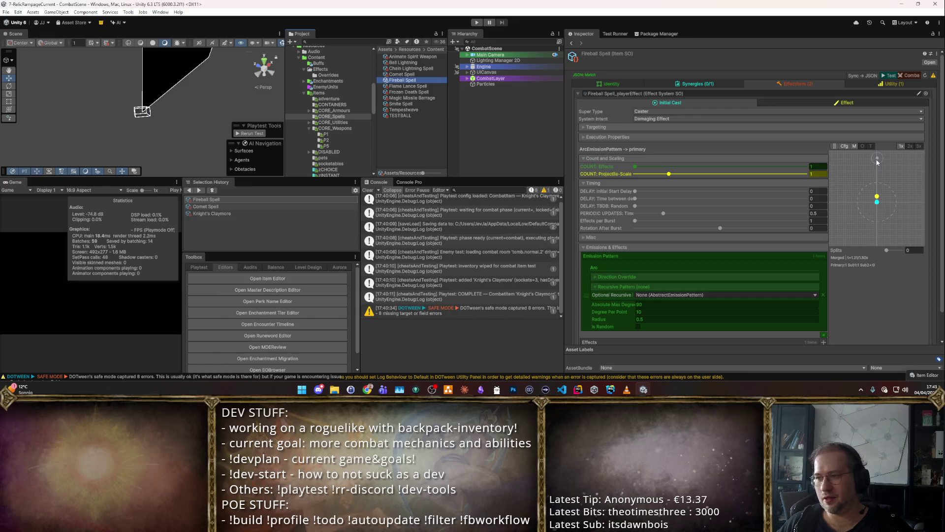
{"action": "left_click", "coordinate": [404, 110]}
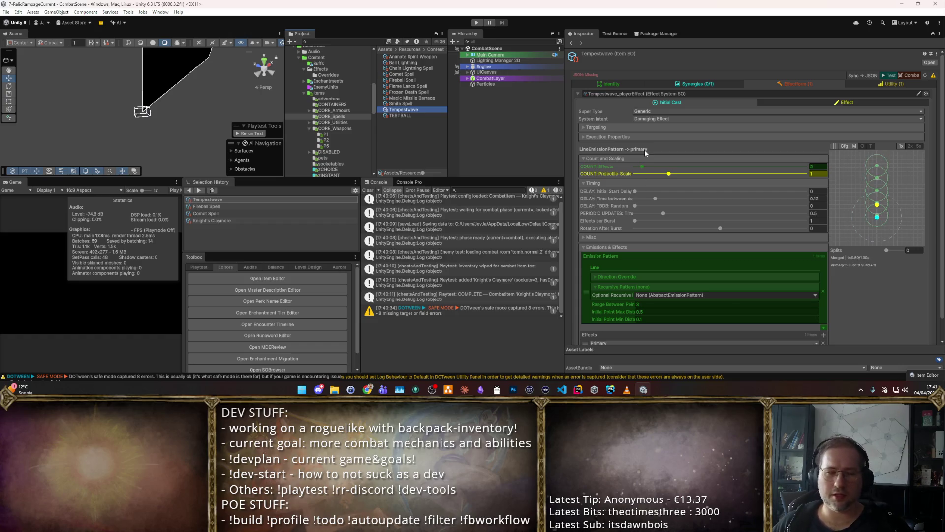
Step: Set Tempestwave's effect count to 25, then select the TESTBALL item
{"action": "mouse_move", "coordinate": [645, 165]}
{"action": "left_mouse_down"}
{"action": "mouse_move", "coordinate": [773, 185]}
{"action": "mouse_move", "coordinate": [708, 170]}
{"action": "mouse_move", "coordinate": [717, 174]}
{"action": "left_mouse_up"}
{"action": "left_click", "coordinate": [819, 167]}
{"action": "type", "text": "25"}
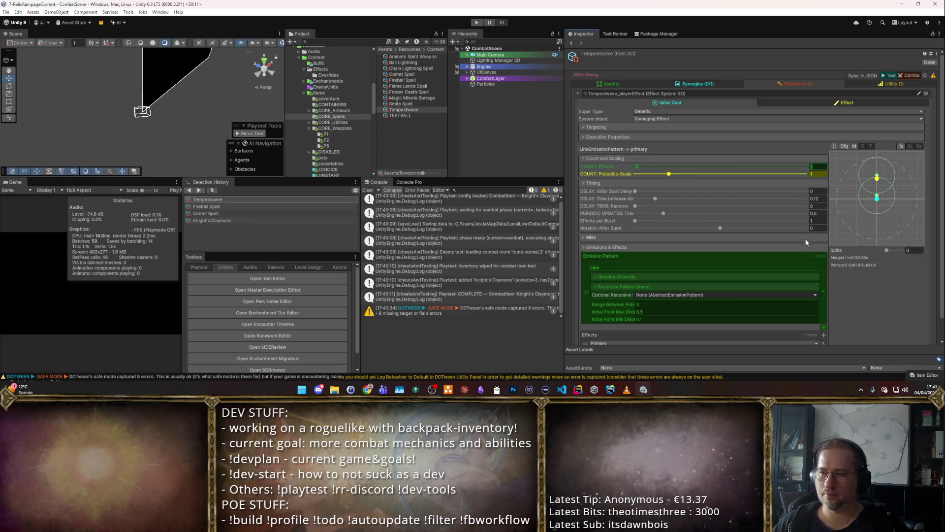
{"action": "scroll", "coordinate": [750, 264], "scroll_direction": "down", "scroll_amount": 1}
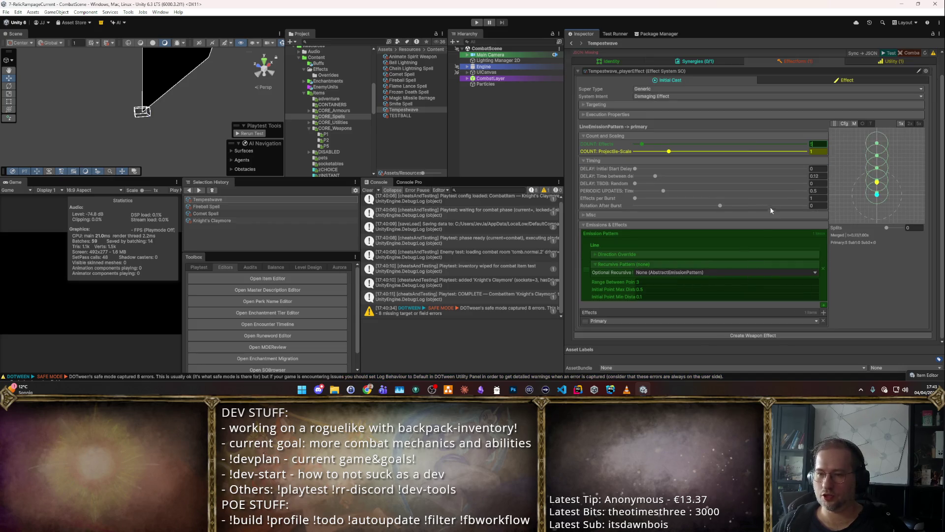
{"action": "scroll", "coordinate": [770, 206], "scroll_direction": "up", "scroll_amount": 1}
{"action": "left_click", "coordinate": [396, 116]}
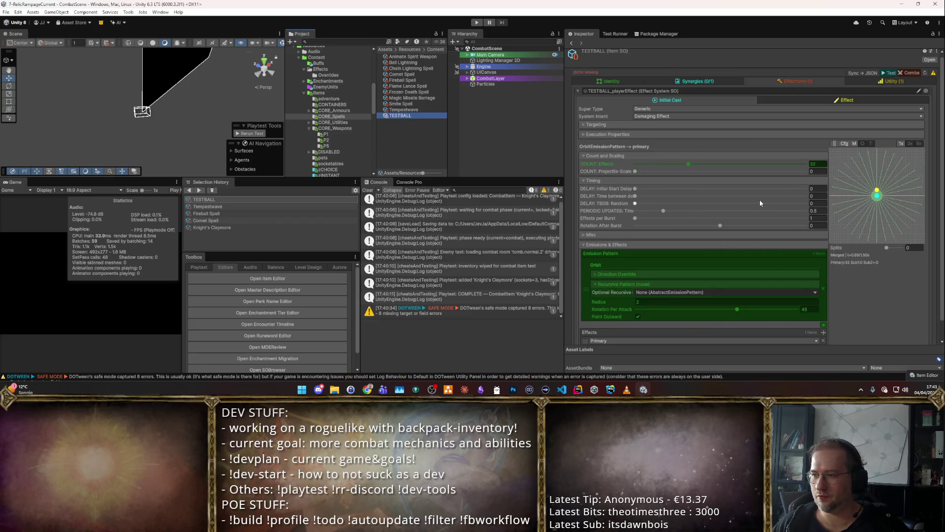
Step: Remove TESTBALL's Orbit emission pattern and set it to Nova, briefly choosing Volley first
{"action": "left_click", "coordinate": [823, 288]}
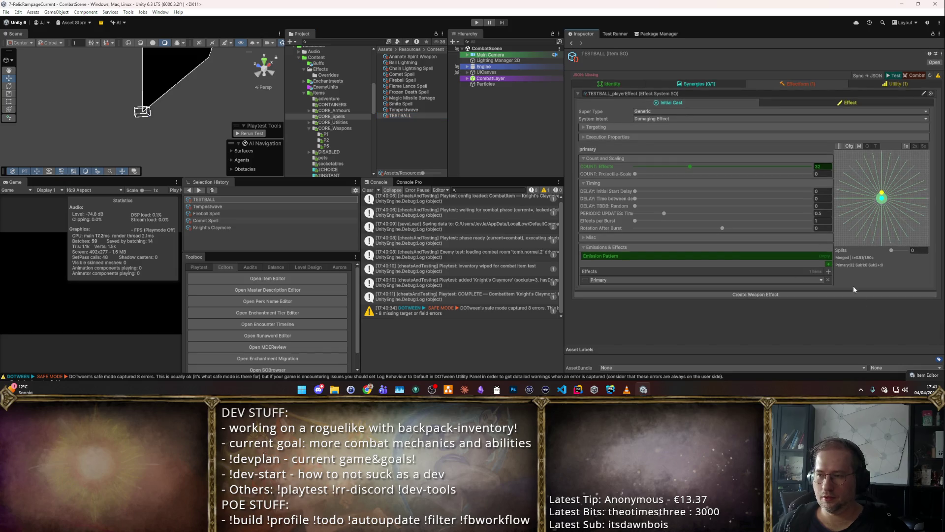
{"action": "left_click", "coordinate": [829, 263]}
{"action": "left_click", "coordinate": [830, 332]}
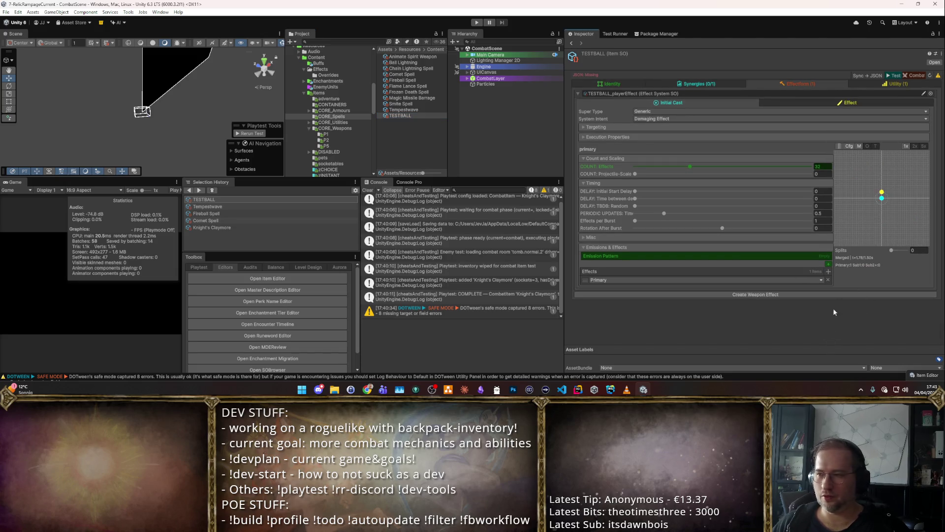
{"action": "left_click", "coordinate": [829, 264]}
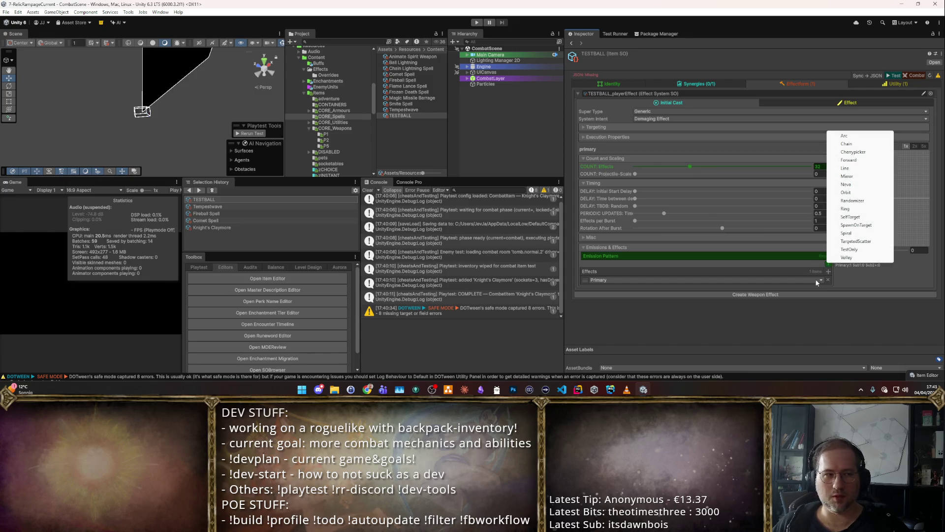
{"action": "left_click", "coordinate": [843, 259]}
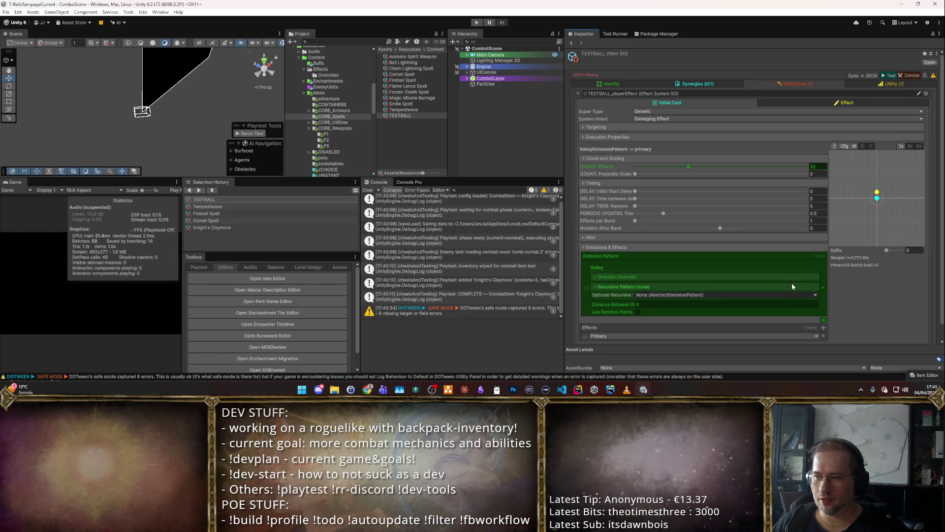
{"action": "left_click", "coordinate": [830, 265]}
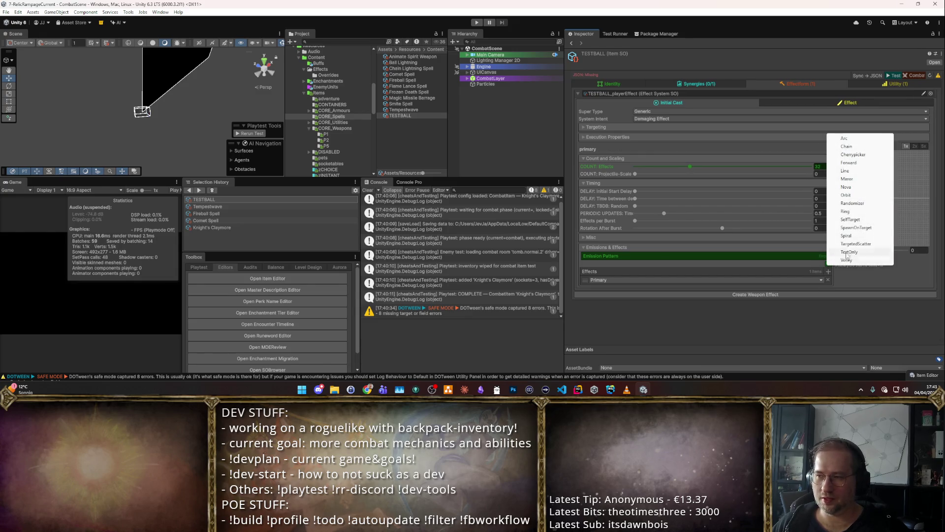
{"action": "left_click", "coordinate": [846, 188]}
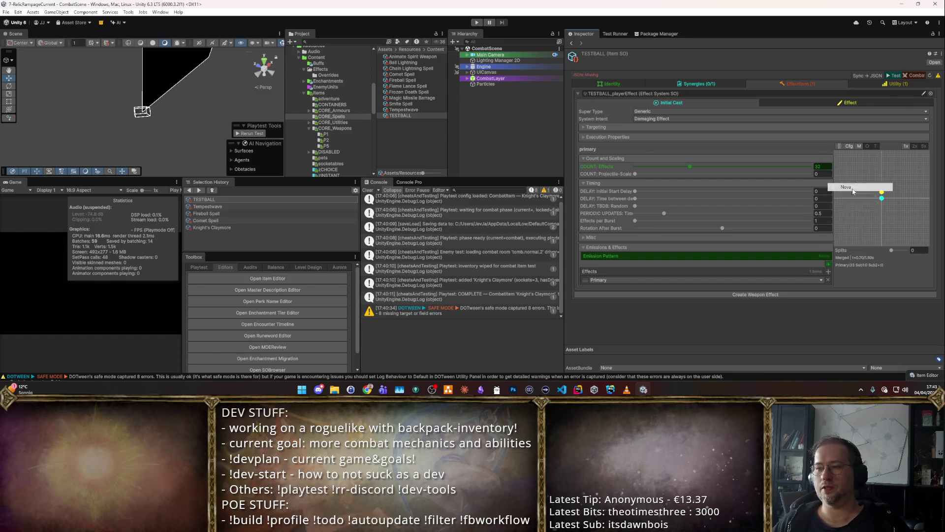
Step: Start a combat playtest of TESTBALL with the Nova pattern
{"action": "scroll", "coordinate": [721, 226], "scroll_direction": "down", "scroll_amount": 2}
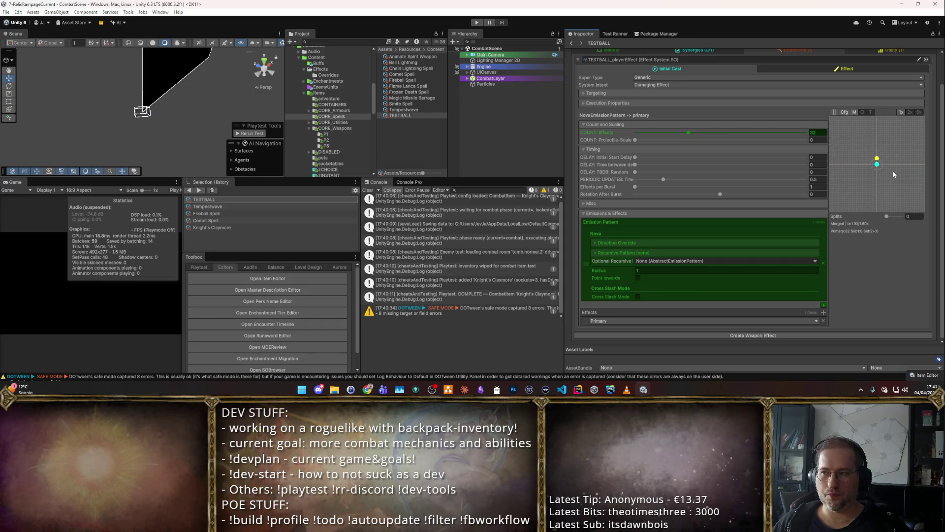
{"action": "scroll", "coordinate": [894, 175], "scroll_direction": "up", "scroll_amount": 2}
{"action": "key", "text": "ctrl+p"}
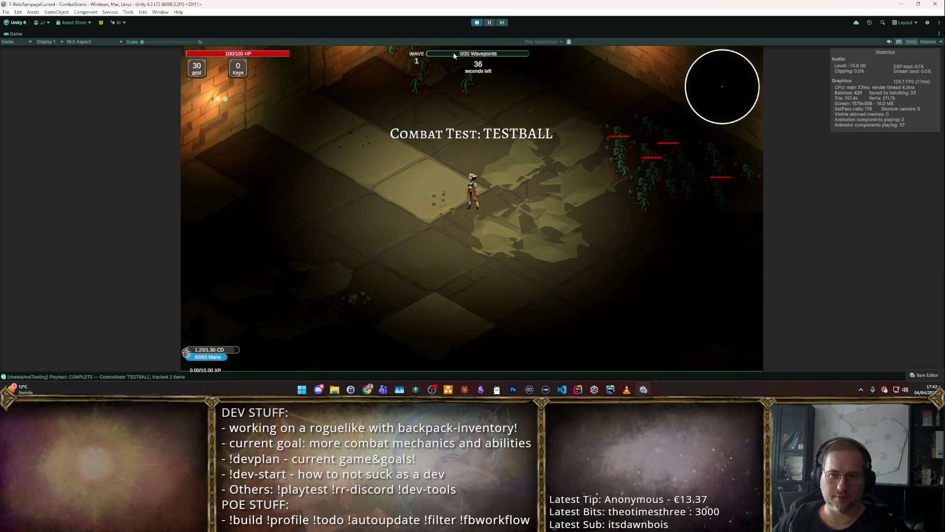
Step: Exit play mode after watching TESTBALL's Nova ring
{"action": "key", "text": "ctrl+p"}
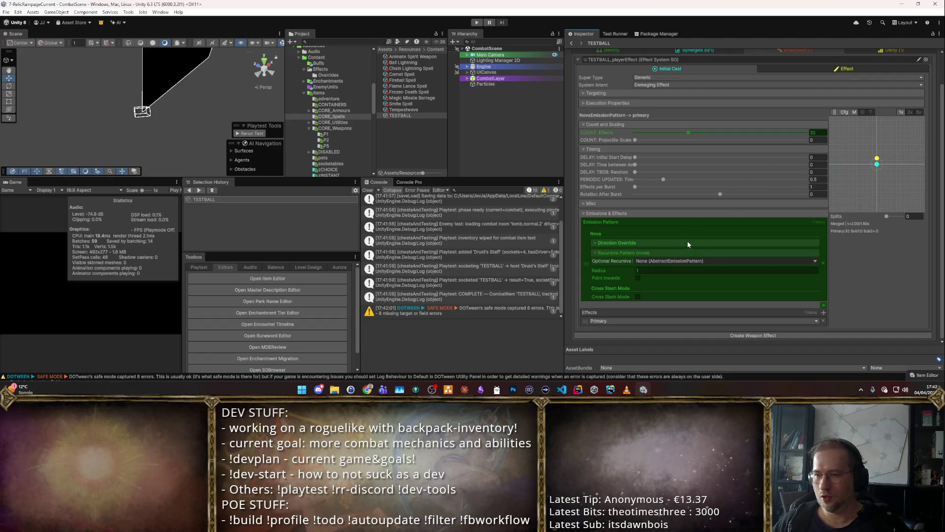
Step: Set TESTBALL's recursive pattern to NovaEmissionPattern with radius 4
{"action": "left_click", "coordinate": [644, 253]}
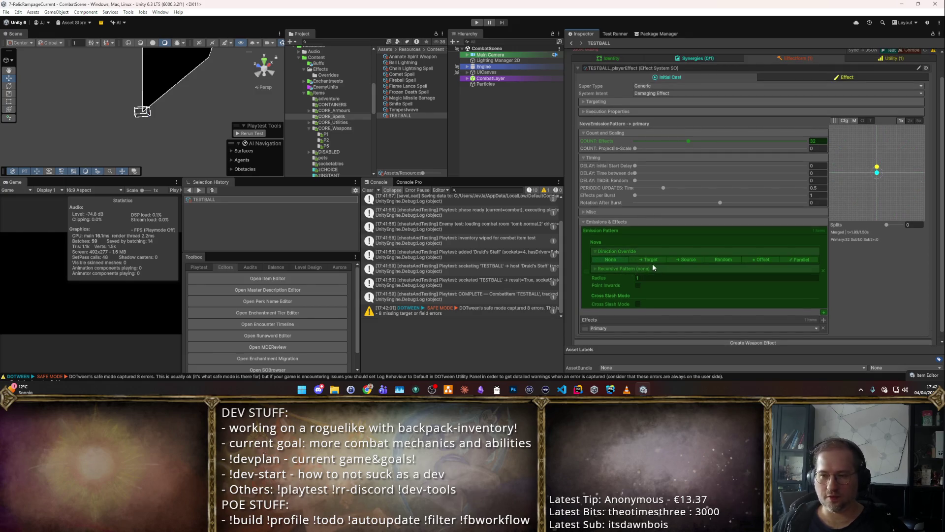
{"action": "left_click", "coordinate": [642, 256]}
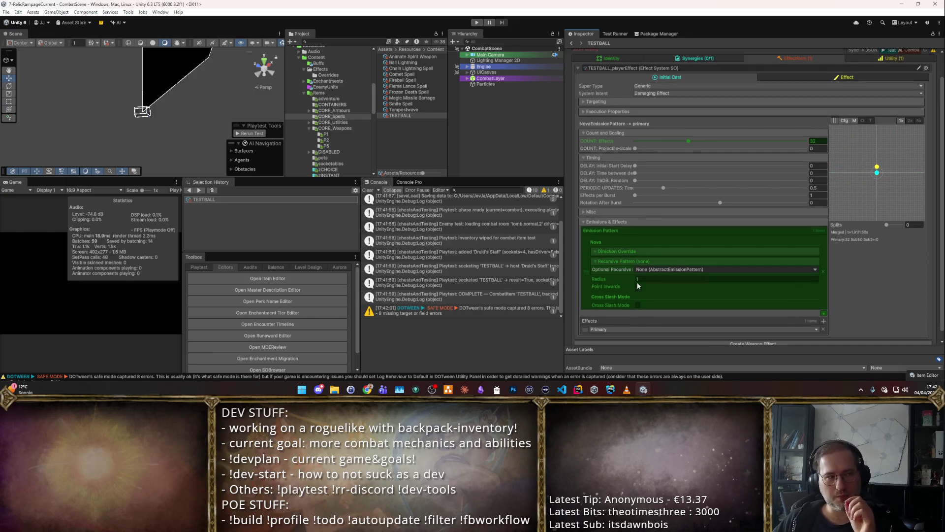
{"action": "left_click", "coordinate": [815, 269]}
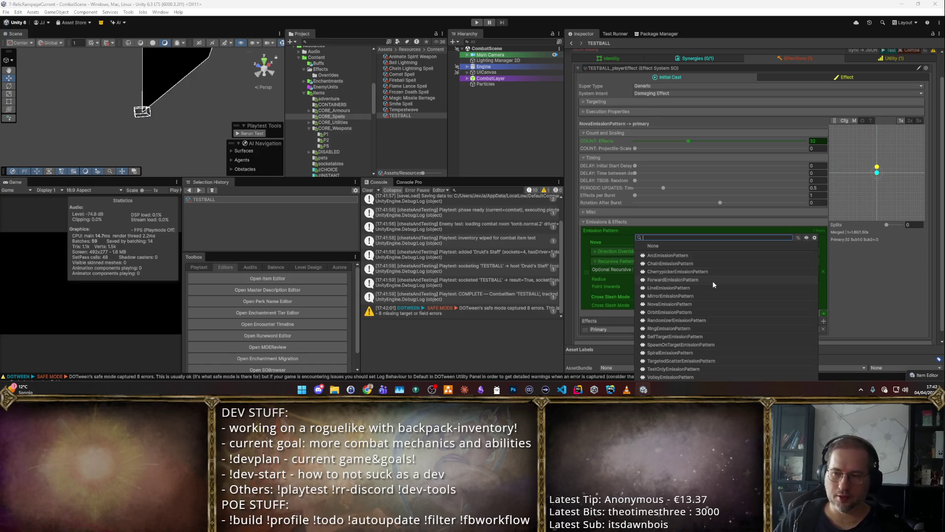
{"action": "type", "text": "Nova"}
{"action": "key", "text": "Return"}
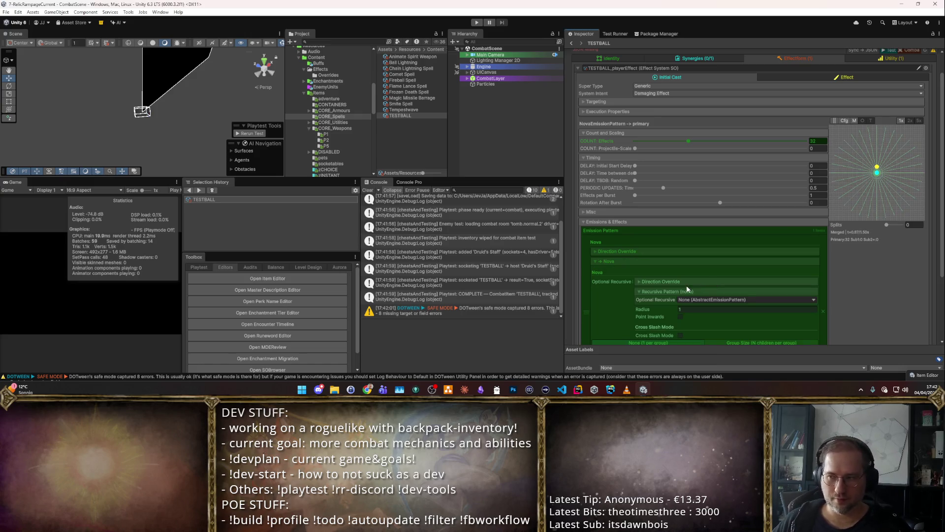
{"action": "scroll", "coordinate": [695, 297], "scroll_direction": "down", "scroll_amount": 3}
{"action": "left_click", "coordinate": [689, 270]}
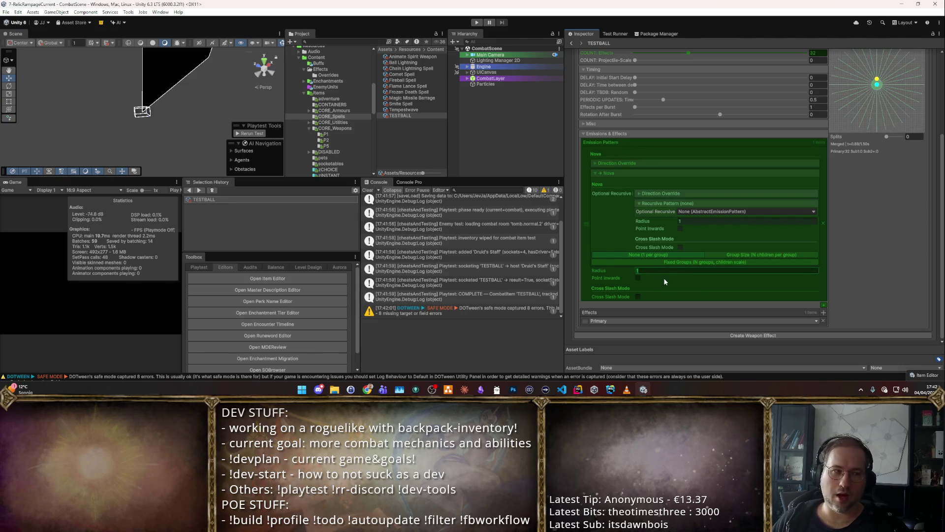
{"action": "type", "text": "4"}
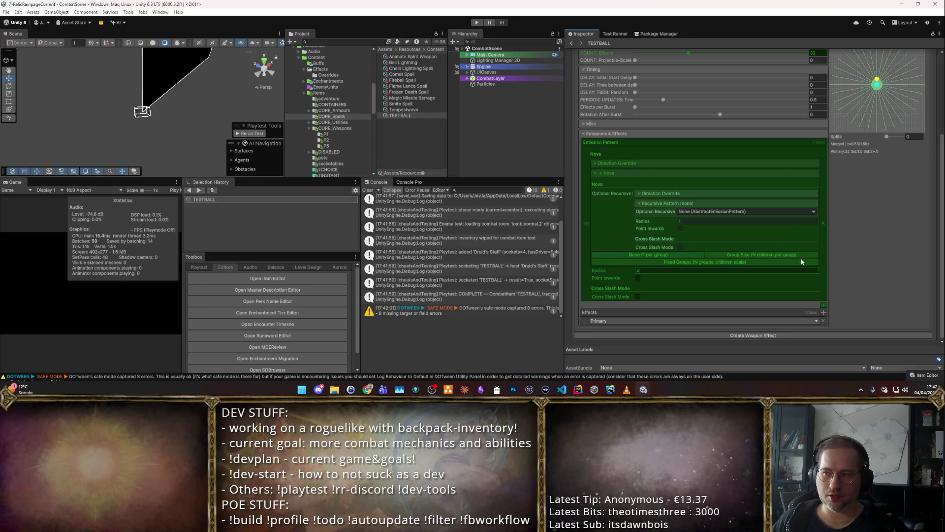
{"action": "key", "text": "Return"}
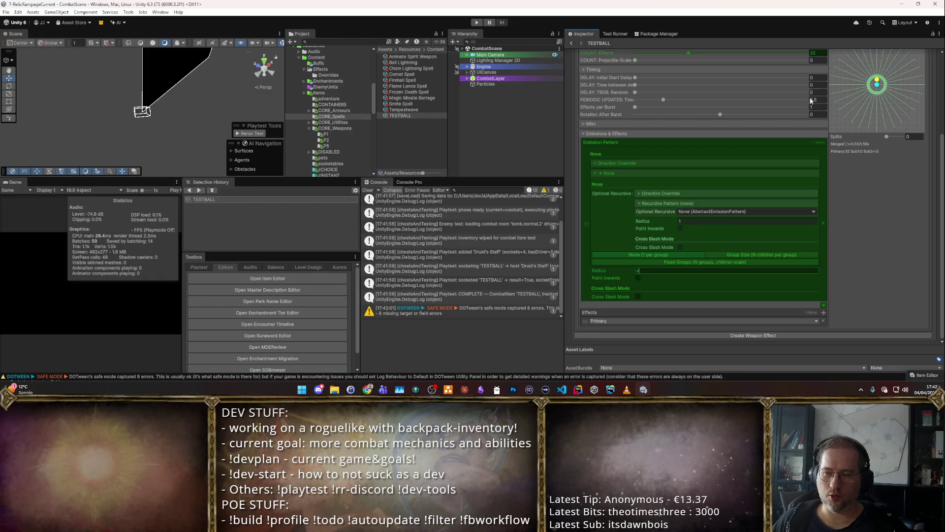
Step: Split the nested Nova into 6 fixed groups
{"action": "left_click", "coordinate": [724, 261]}
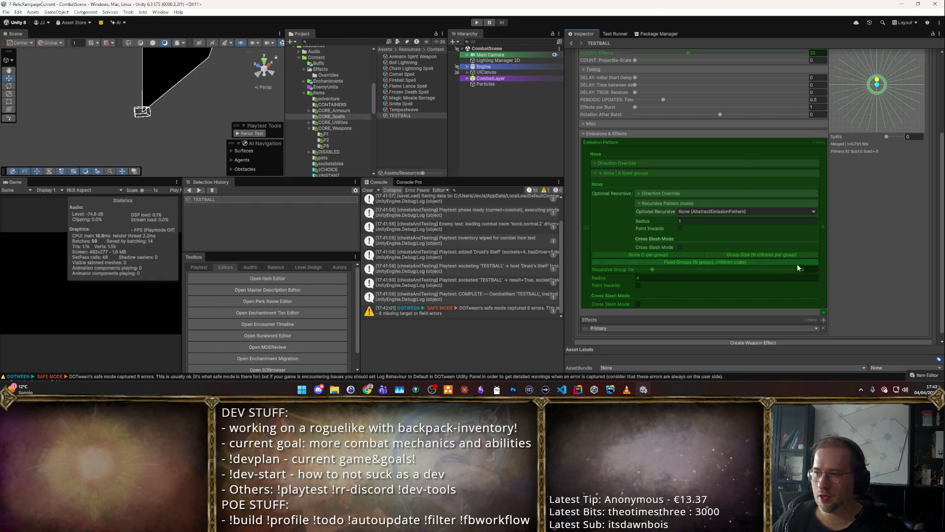
{"action": "left_click", "coordinate": [776, 255]}
{"action": "left_click", "coordinate": [813, 270]}
{"action": "type", "text": "8"}
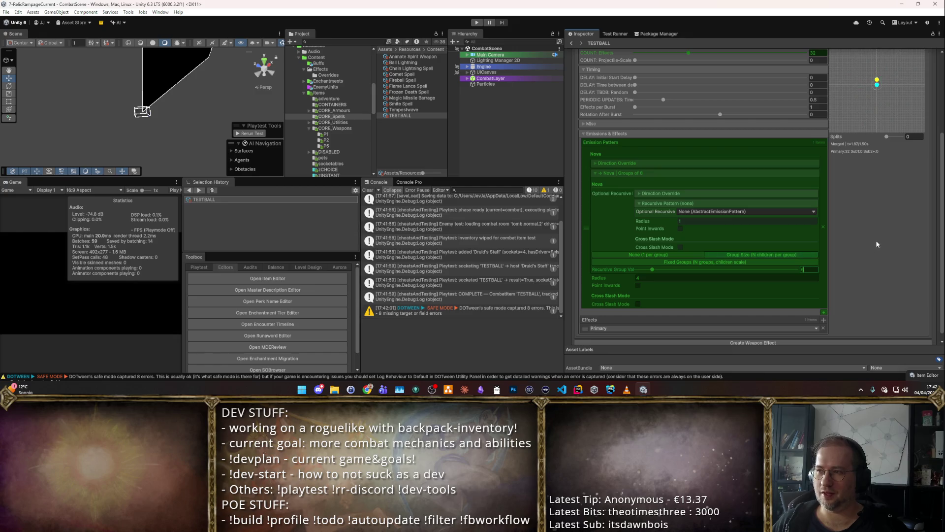
{"action": "scroll", "coordinate": [880, 183], "scroll_direction": "up", "scroll_amount": 3}
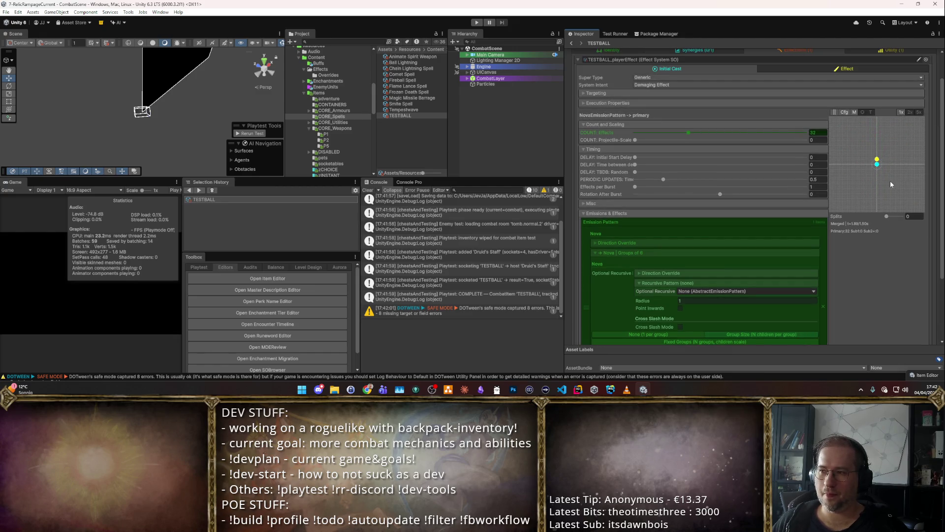
{"action": "scroll", "coordinate": [857, 226], "scroll_direction": "down", "scroll_amount": 2}
{"action": "key", "text": "Return"}
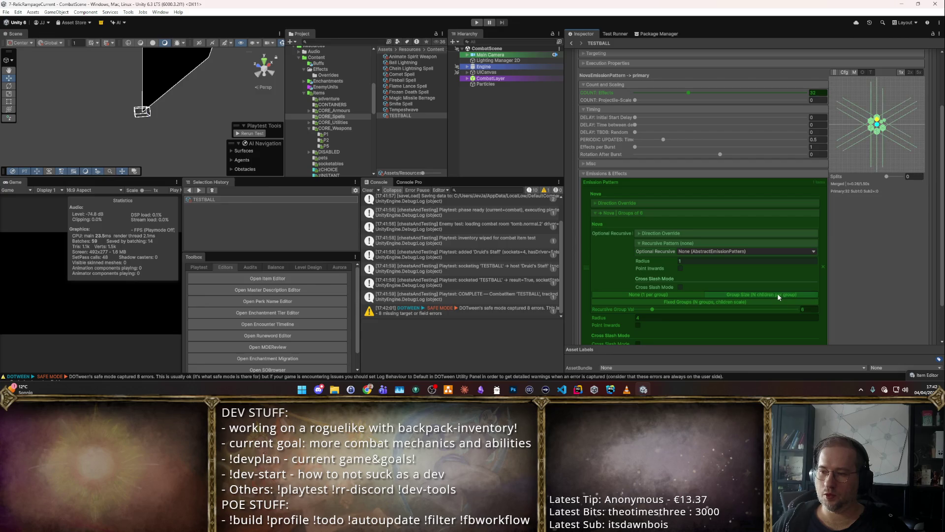
{"action": "left_click", "coordinate": [746, 301]}
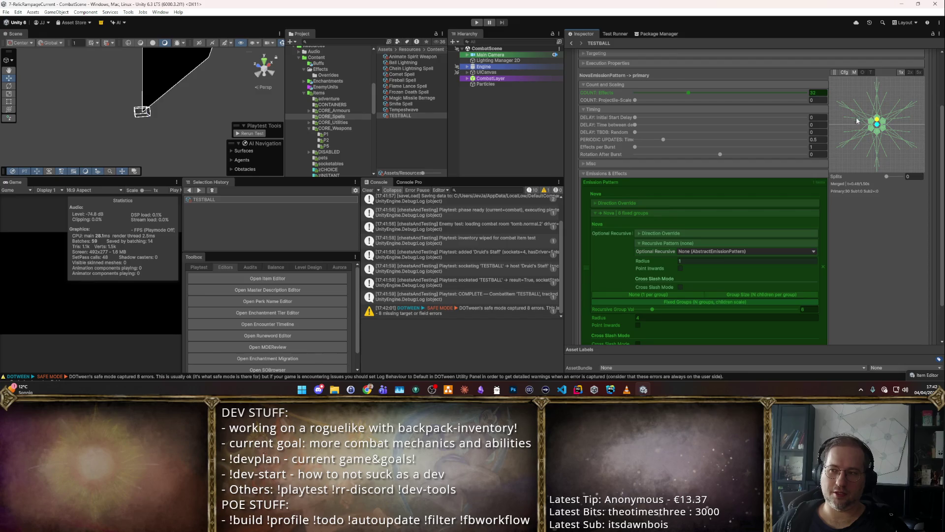
Step: Start a combat playtest of TESTBALL with the nested Nova
{"action": "scroll", "coordinate": [768, 221], "scroll_direction": "down", "scroll_amount": 2}
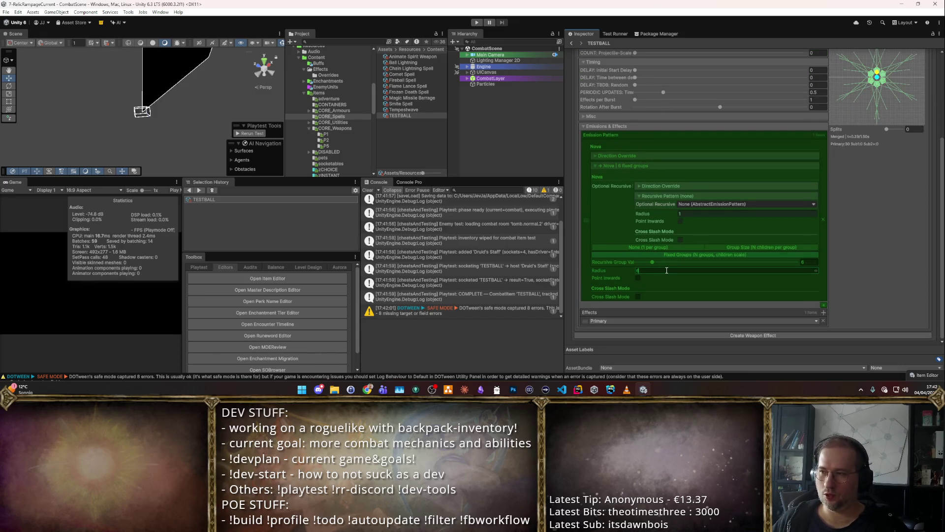
{"action": "scroll", "coordinate": [856, 232], "scroll_direction": "up", "scroll_amount": 2}
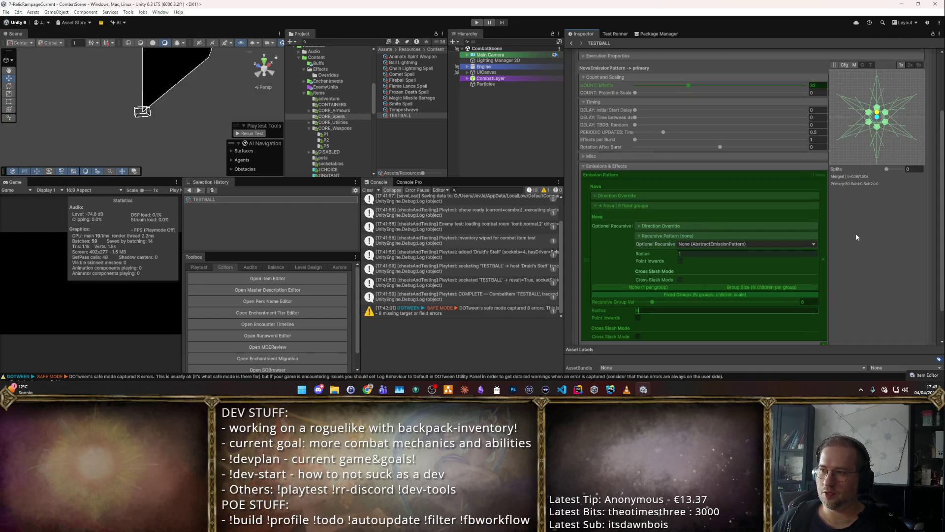
{"action": "scroll", "coordinate": [837, 197], "scroll_direction": "up", "scroll_amount": 3}
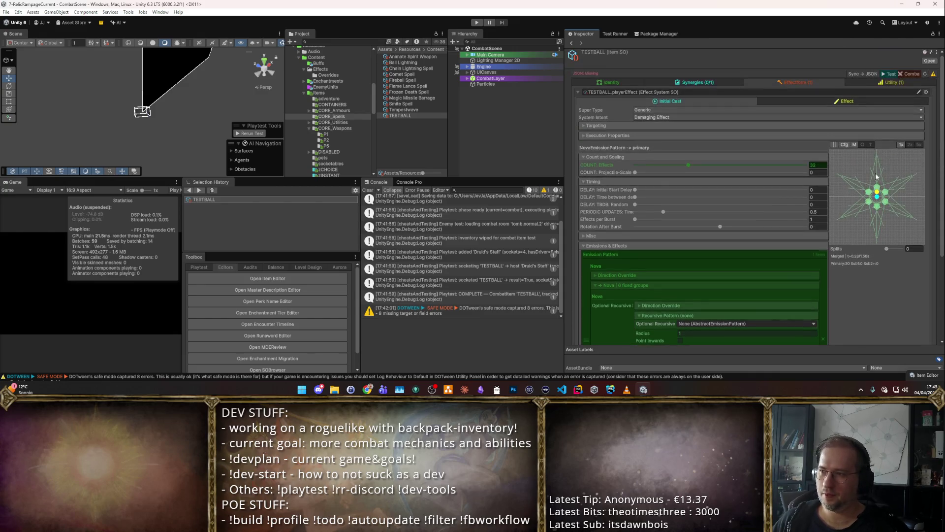
{"action": "left_click", "coordinate": [909, 74]}
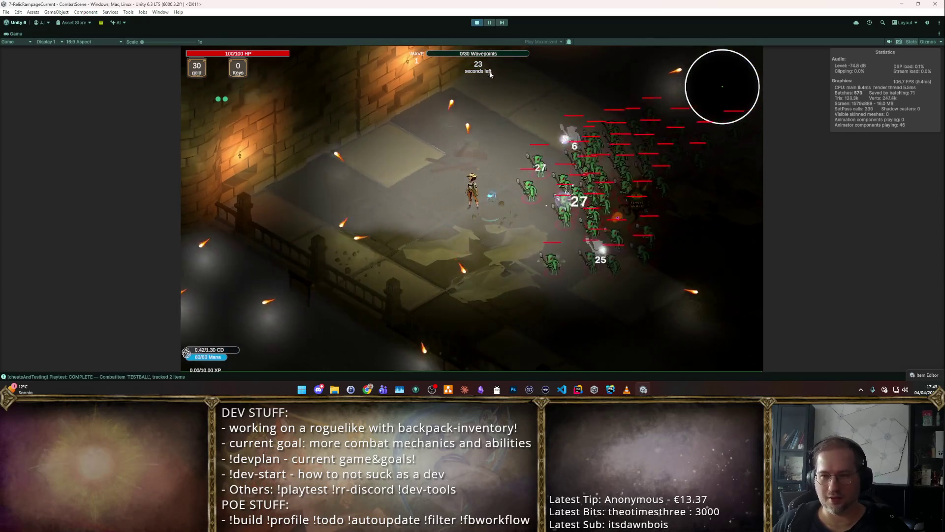
Step: Exit play mode after the recursive-Nova bursts hit the goblins
{"action": "key", "text": "ctrl+p"}
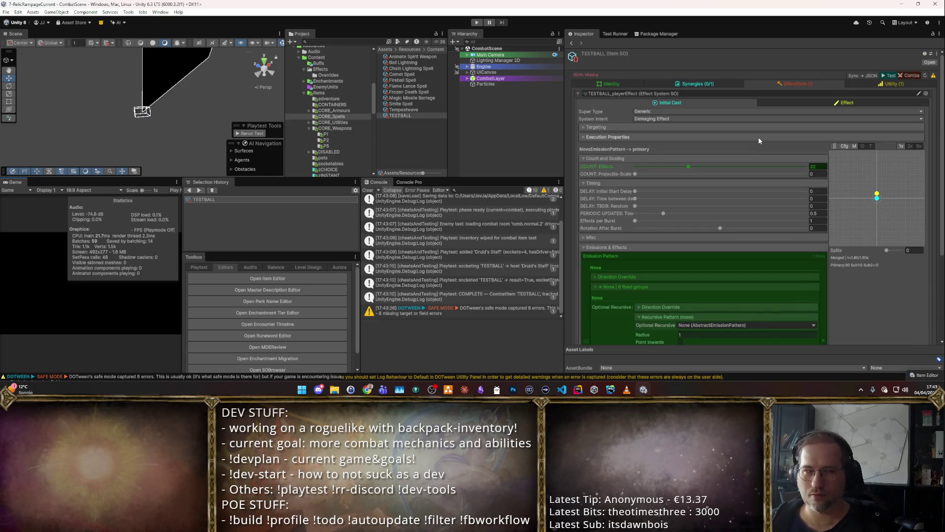
Step: Assign Enemy_ThrustSpike as TESTBALL's Primary effect form, searching 'Thru' in the picker
{"action": "scroll", "coordinate": [788, 151], "scroll_direction": "down", "scroll_amount": 3}
{"action": "scroll", "coordinate": [784, 149], "scroll_direction": "up", "scroll_amount": 3}
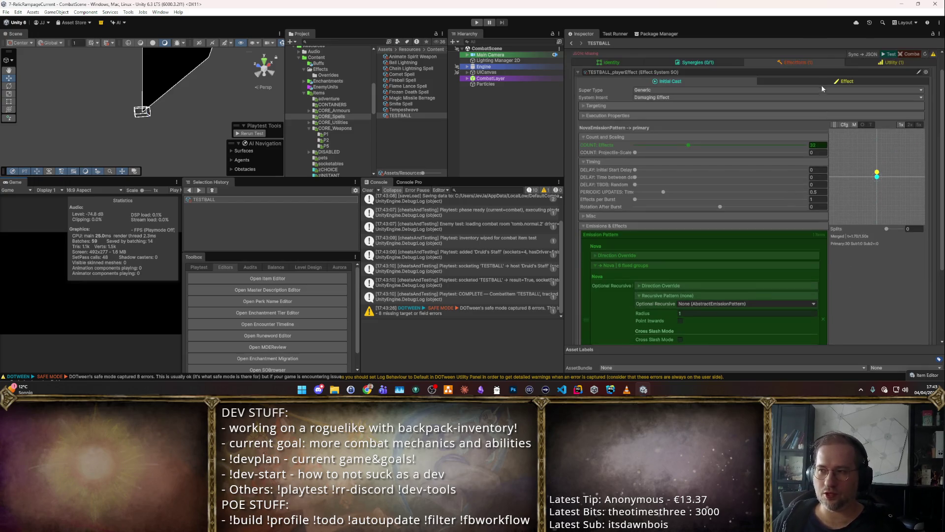
{"action": "left_click", "coordinate": [825, 79]}
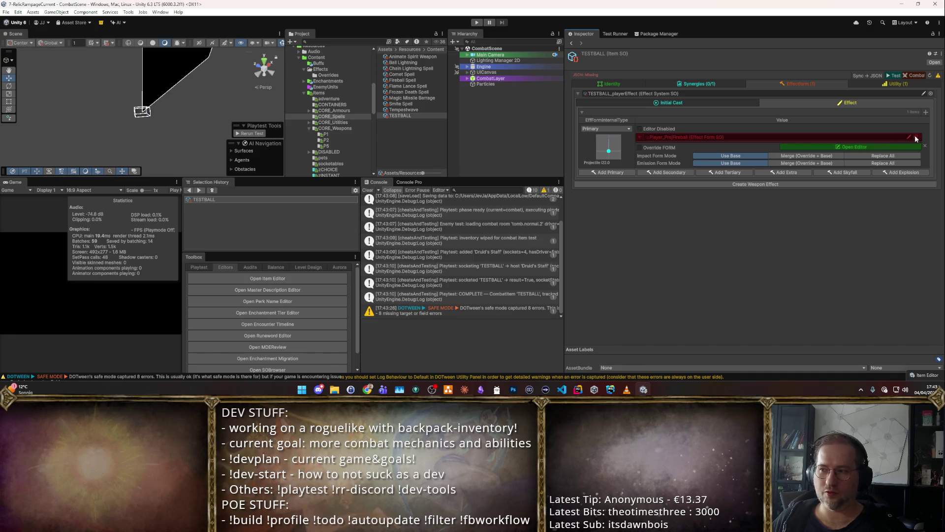
{"action": "left_click", "coordinate": [916, 139]}
{"action": "type", "text": "Thru"}
{"action": "double_click", "coordinate": [312, 161]}
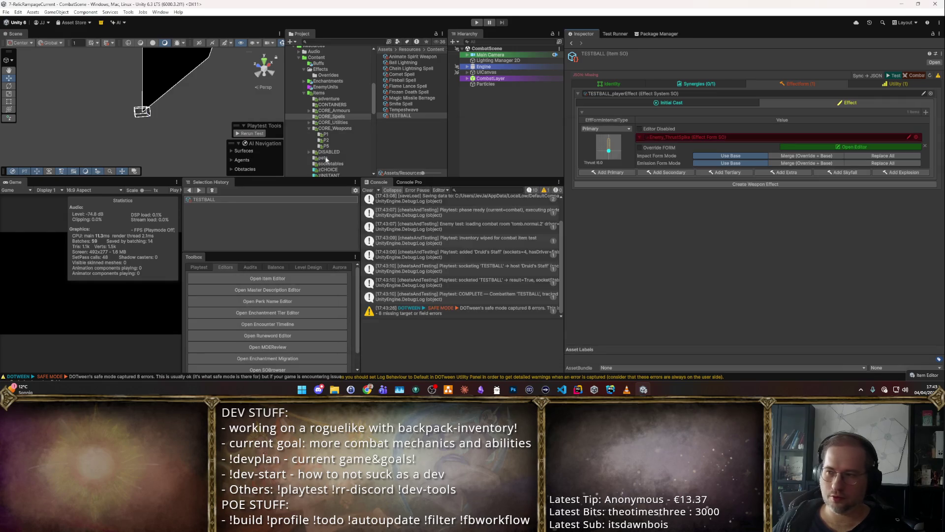
Step: Run a combat play-test of TESTBALL with the ThrustSpike form, then stop it
{"action": "left_click", "coordinate": [674, 105]}
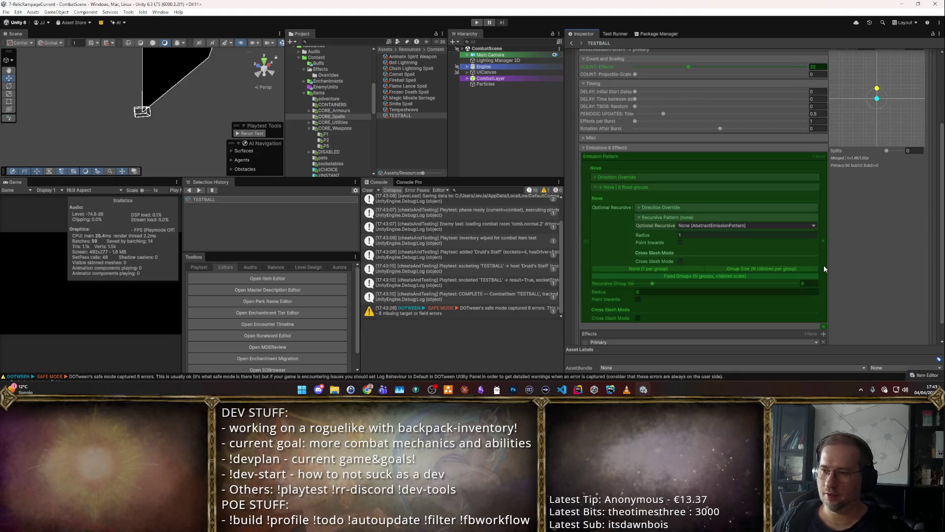
{"action": "left_click", "coordinate": [907, 74]}
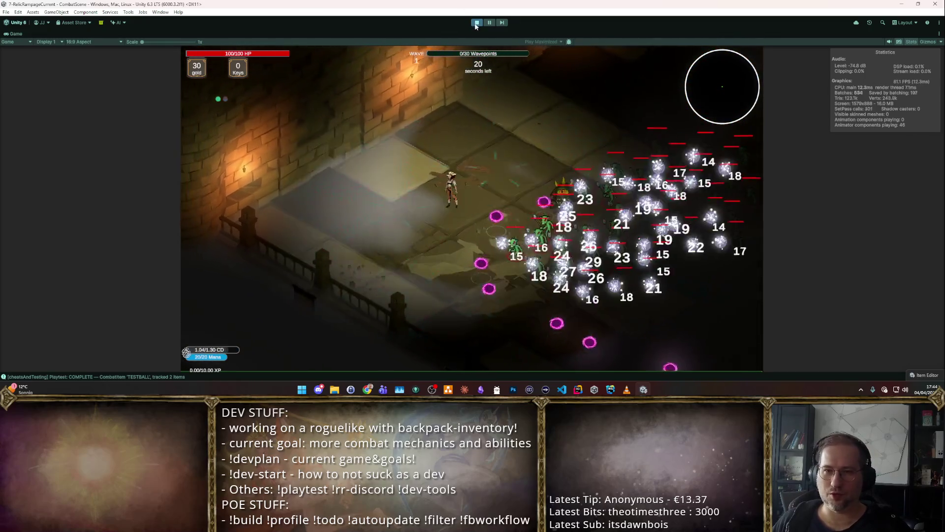
{"action": "left_click", "coordinate": [477, 22]}
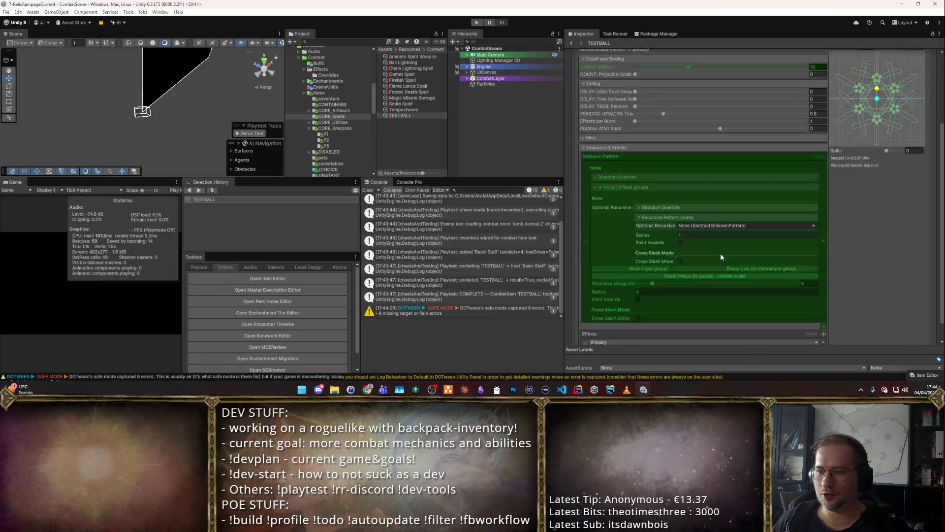
Step: Review the DPS and validation info on the Utility tab, then return to Effectform
{"action": "scroll", "coordinate": [719, 254], "scroll_direction": "down", "scroll_amount": 2}
{"action": "scroll", "coordinate": [833, 254], "scroll_direction": "up", "scroll_amount": 5}
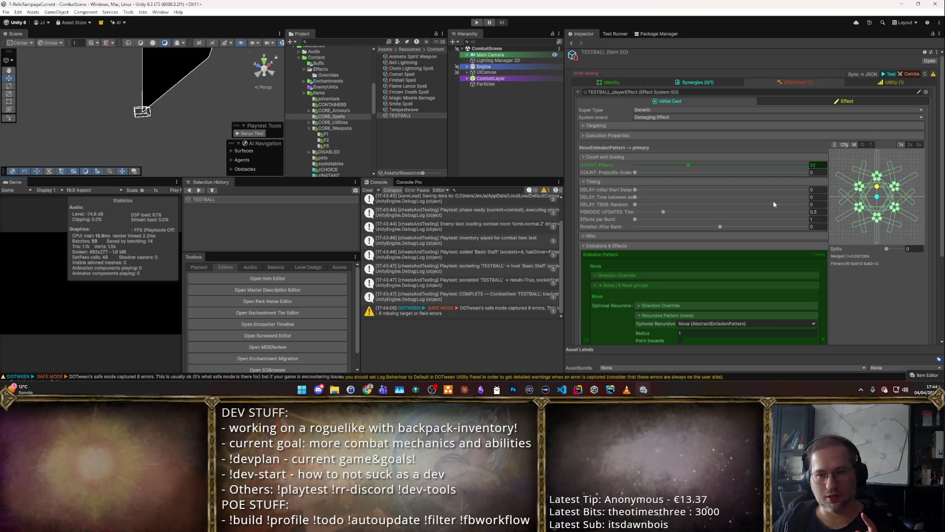
{"action": "scroll", "coordinate": [633, 235], "scroll_direction": "down", "scroll_amount": 4}
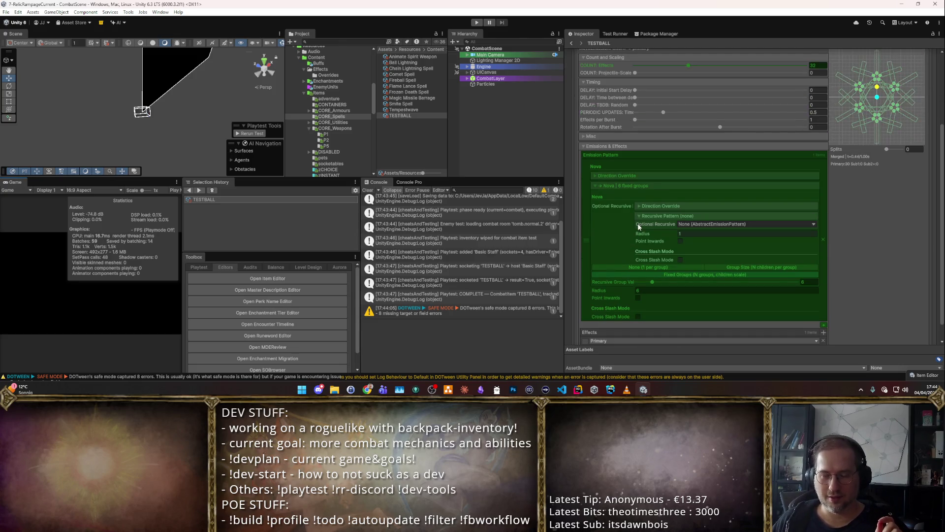
{"action": "scroll", "coordinate": [837, 148], "scroll_direction": "up", "scroll_amount": 5}
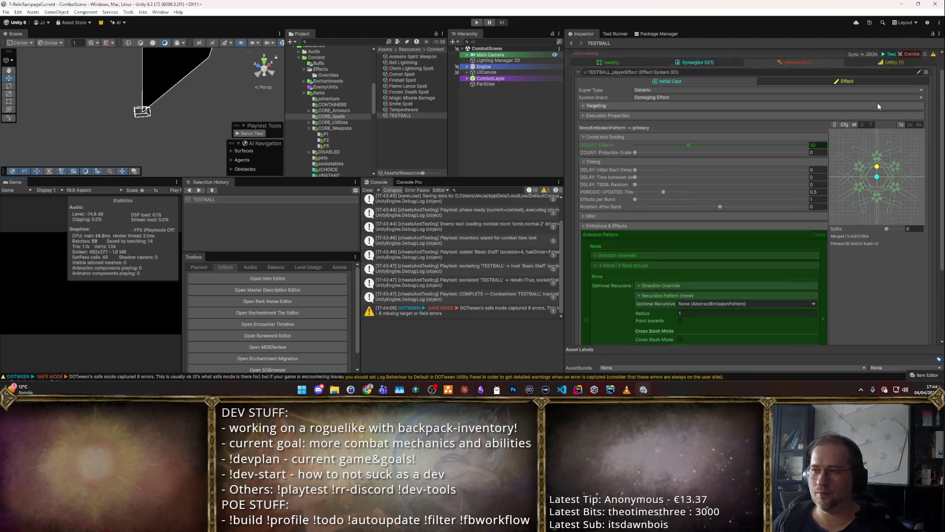
{"action": "left_click", "coordinate": [897, 84]}
{"action": "left_click", "coordinate": [831, 87]}
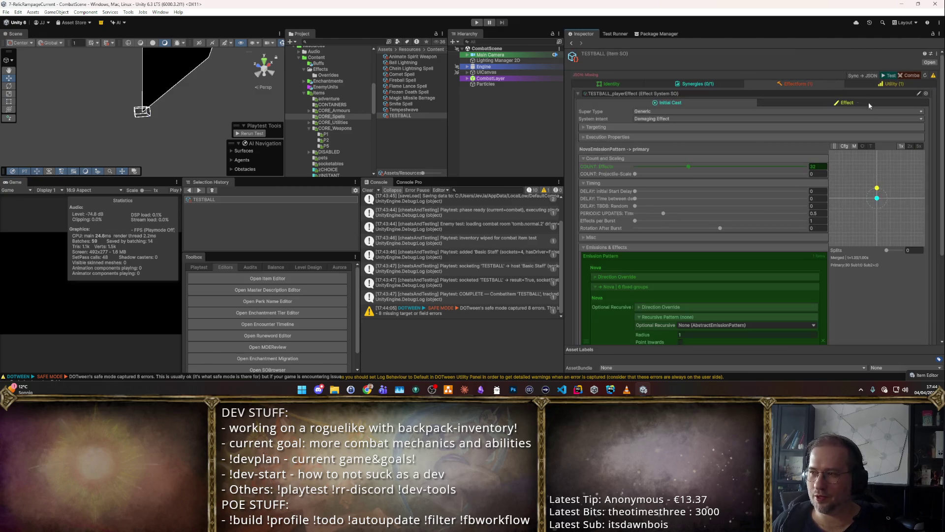
Step: Choose Player_ProjFireball as the effect form and return to the initial cast settings
{"action": "left_click", "coordinate": [813, 102]}
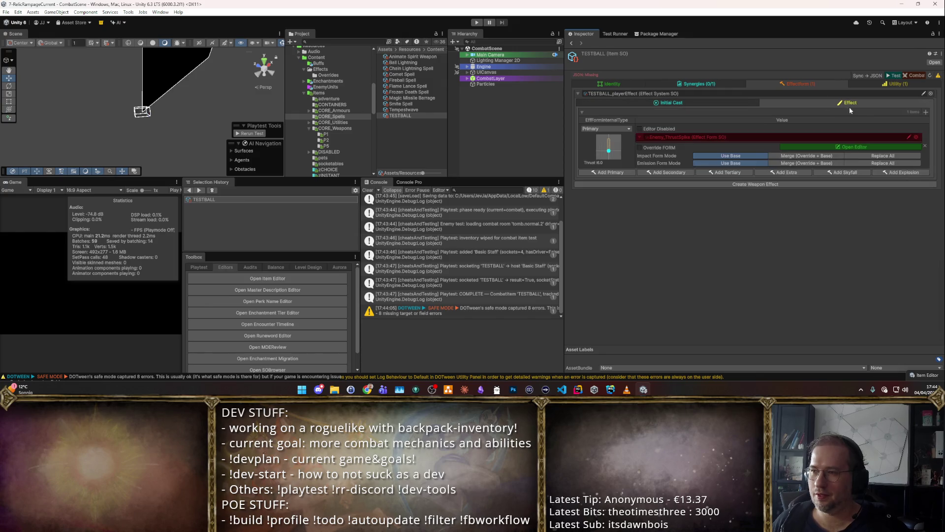
{"action": "left_click", "coordinate": [915, 137]}
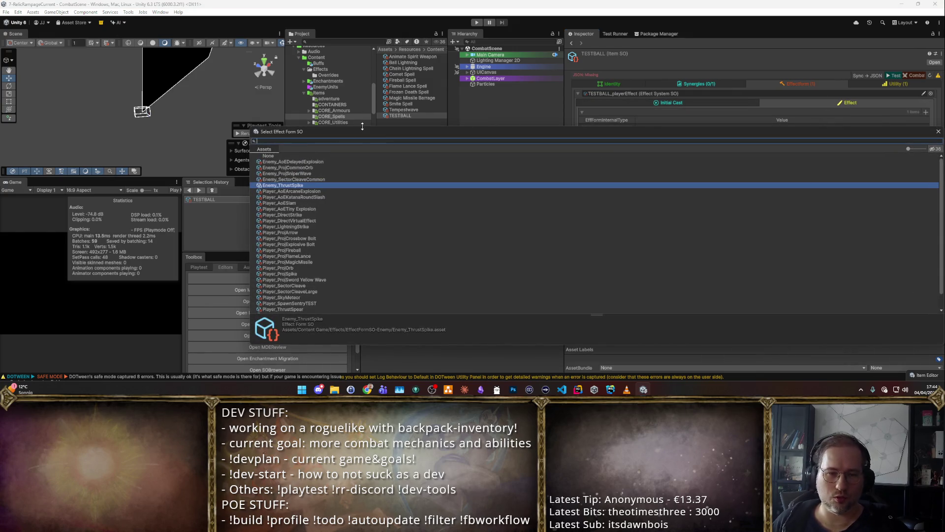
{"action": "type", "text": "Fire"}
{"action": "key", "text": "Return"}
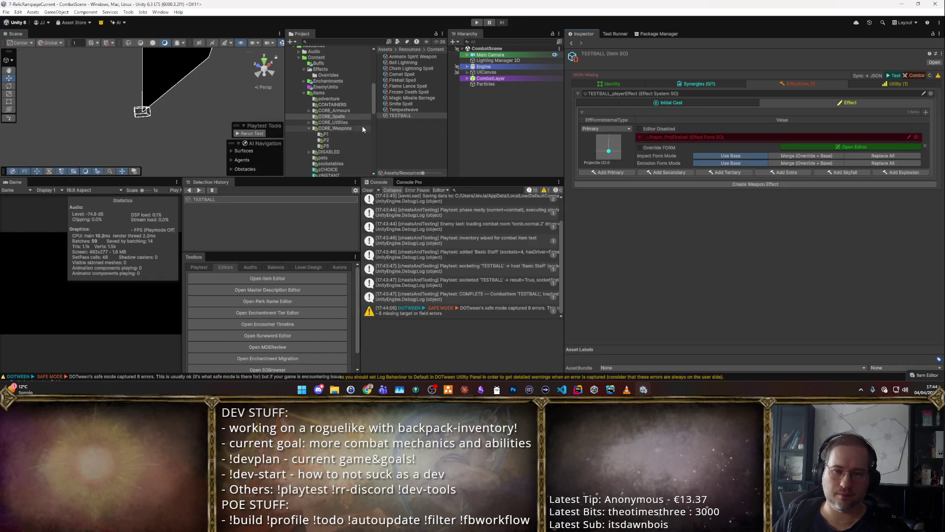
{"action": "left_click", "coordinate": [736, 104]}
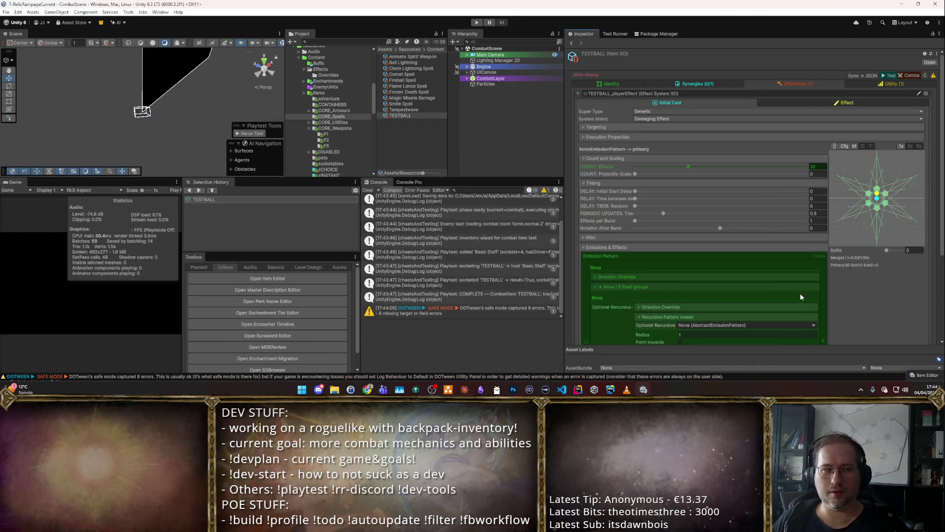
Step: Set the emission pattern's Direction Override to Parallel
{"action": "scroll", "coordinate": [799, 294], "scroll_direction": "down", "scroll_amount": 5}
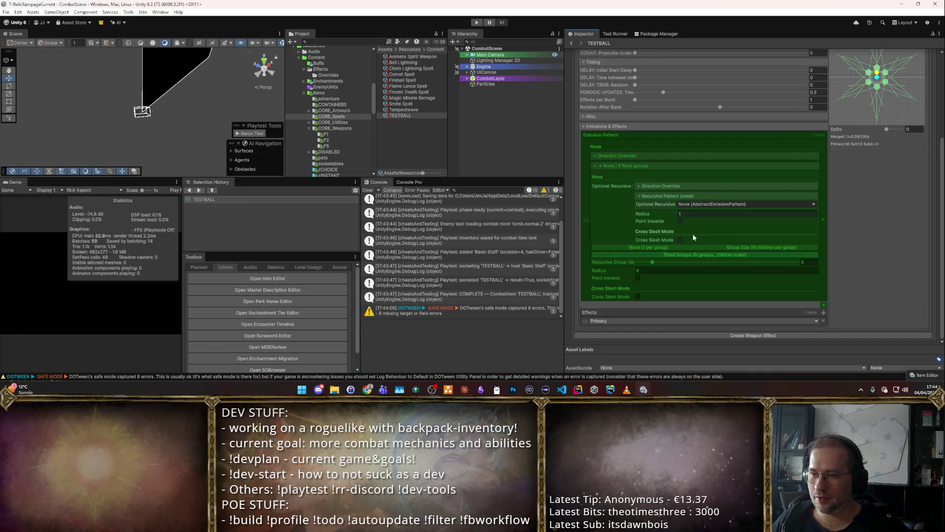
{"action": "left_click", "coordinate": [657, 185]}
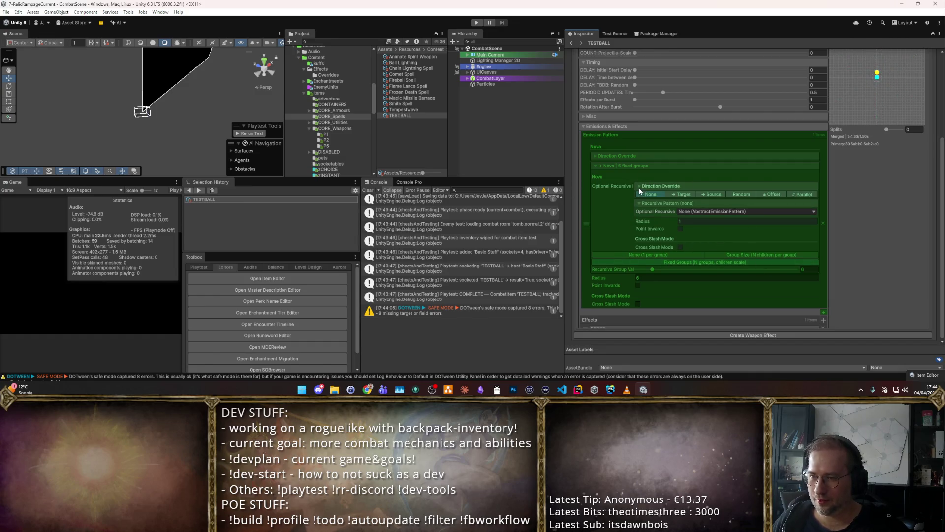
{"action": "left_click", "coordinate": [794, 194]}
{"action": "scroll", "coordinate": [895, 239], "scroll_direction": "up", "scroll_amount": 3}
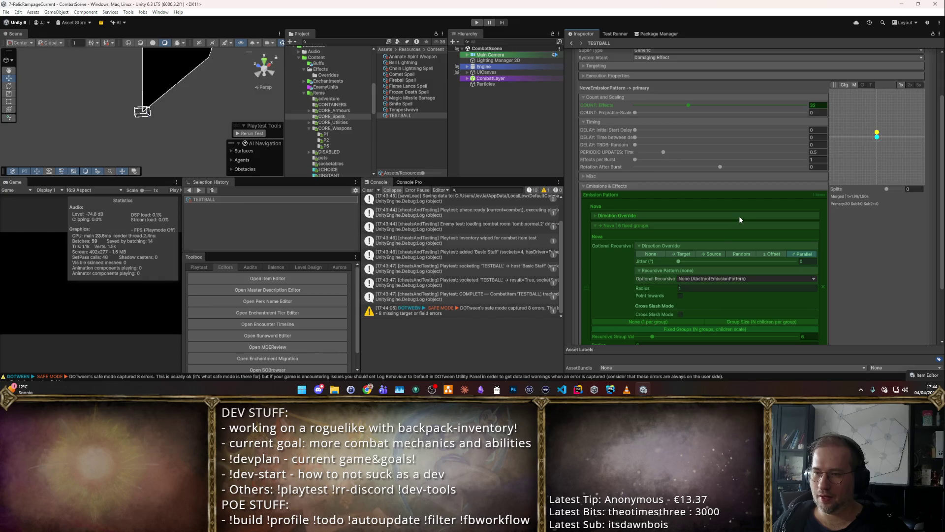
Step: Expand the nova's nested Direction Override and edit the recursive group value
{"action": "scroll", "coordinate": [774, 262], "scroll_direction": "down", "scroll_amount": 3}
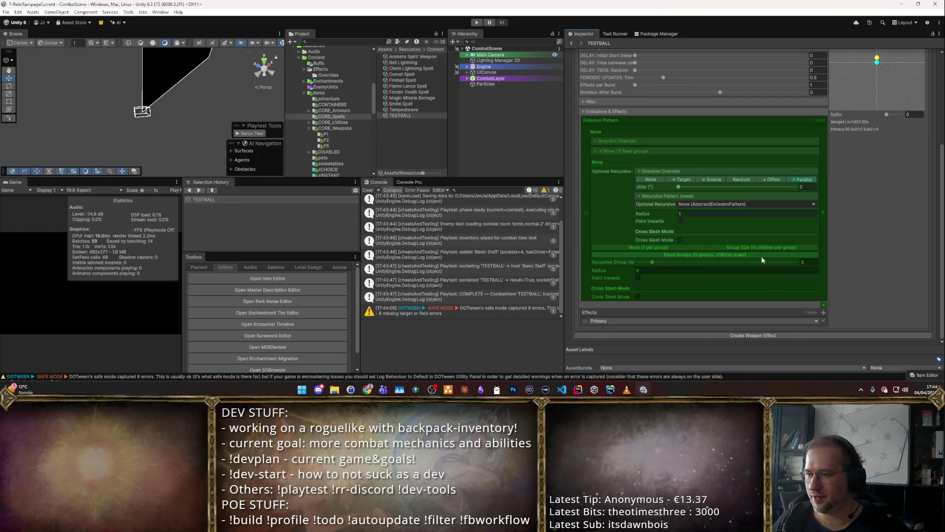
{"action": "left_click", "coordinate": [717, 141]}
{"action": "scroll", "coordinate": [881, 248], "scroll_direction": "up", "scroll_amount": 3}
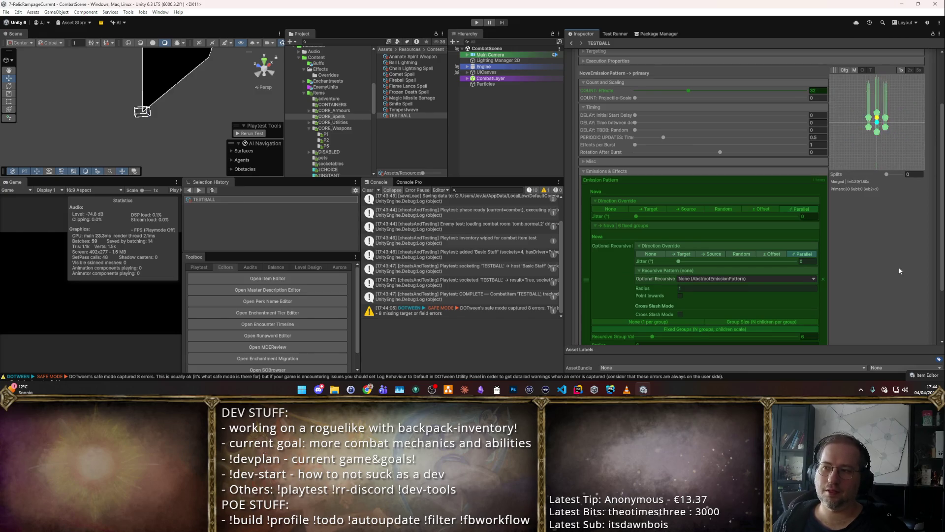
{"action": "scroll", "coordinate": [831, 274], "scroll_direction": "down", "scroll_amount": 3}
{"action": "left_click", "coordinate": [803, 263]}
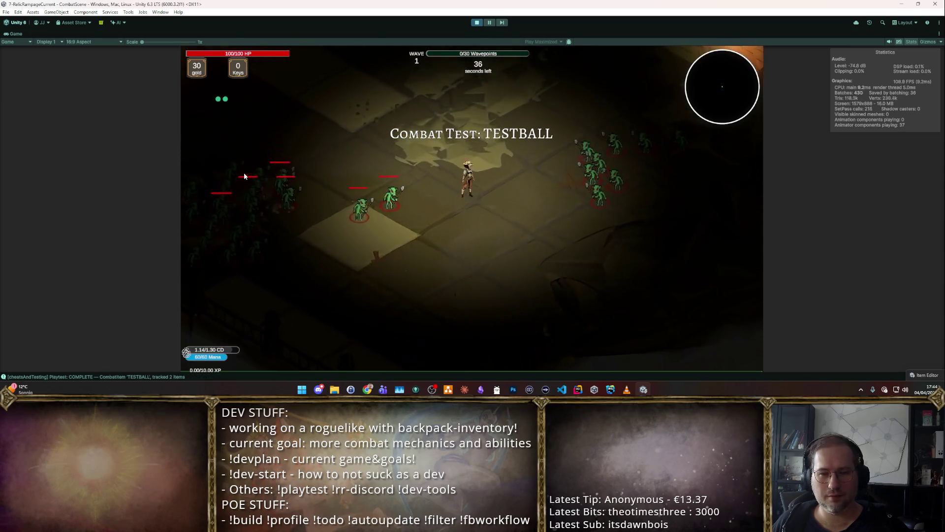
Step: Walk the player with W and S as fireball volleys hit the goblins, then stop the test
{"action": "key", "text": "w"}
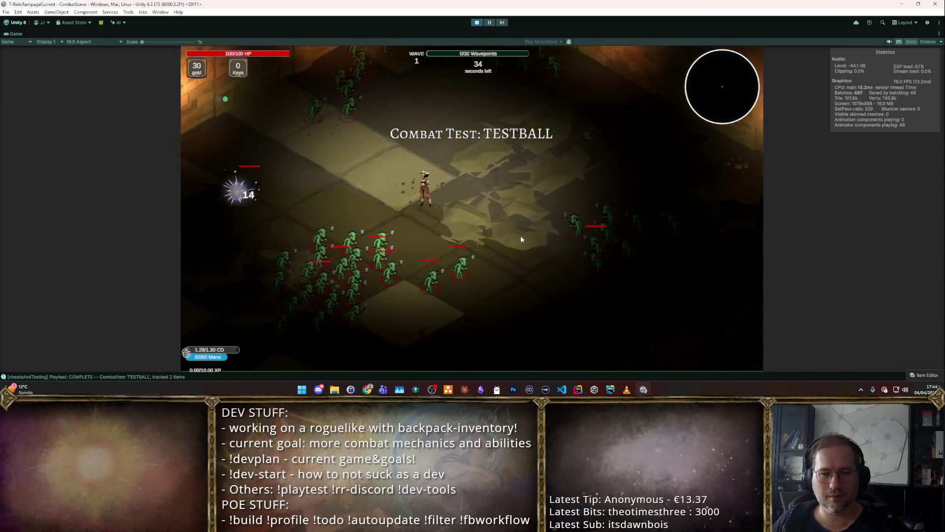
{"action": "key", "text": "w"}
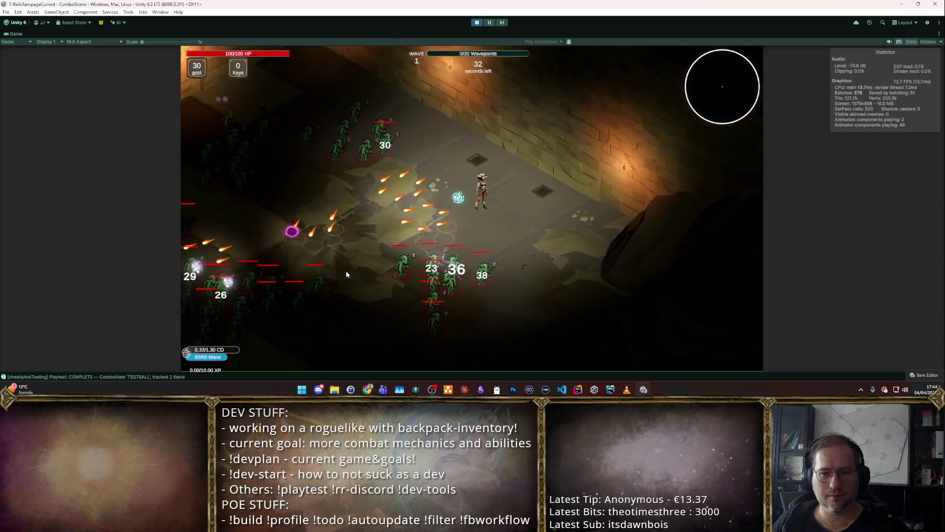
{"action": "key", "text": "s"}
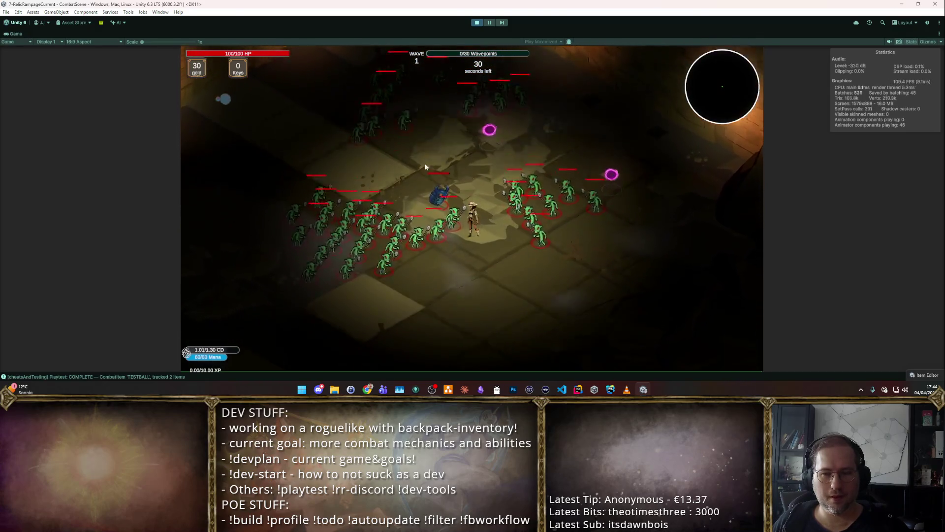
{"action": "key", "text": "s"}
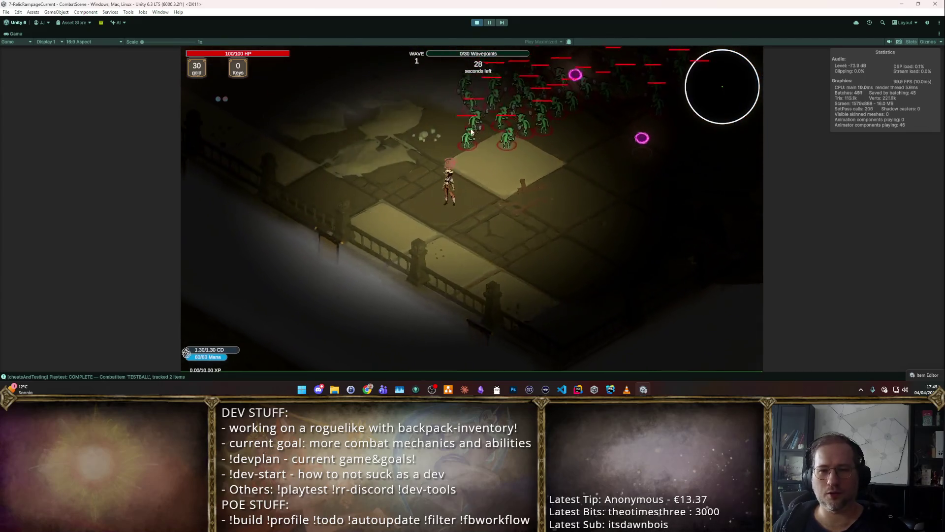
{"action": "key", "text": "w"}
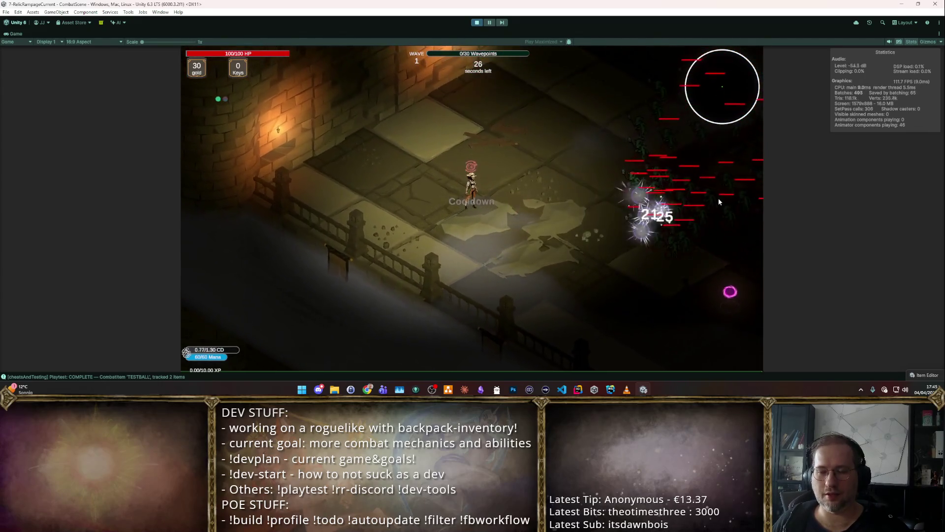
{"action": "key", "text": "w"}
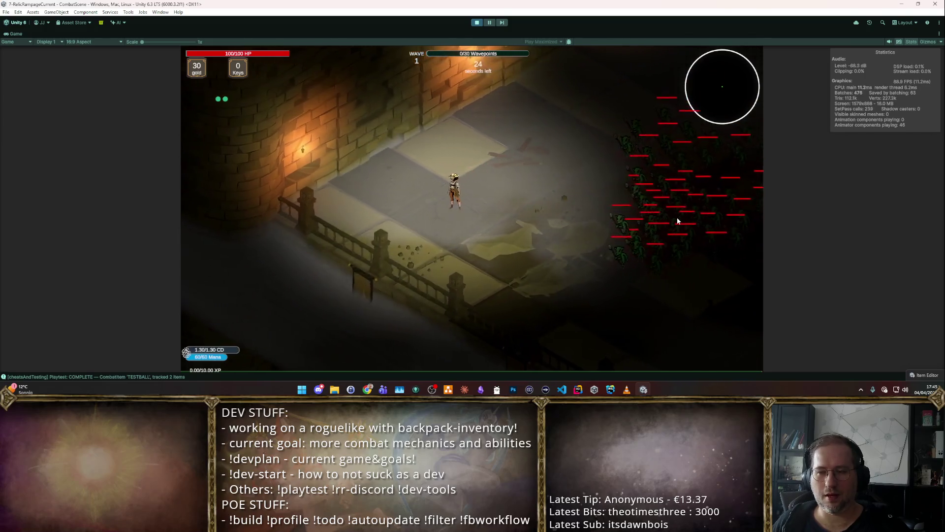
{"action": "key", "text": "s"}
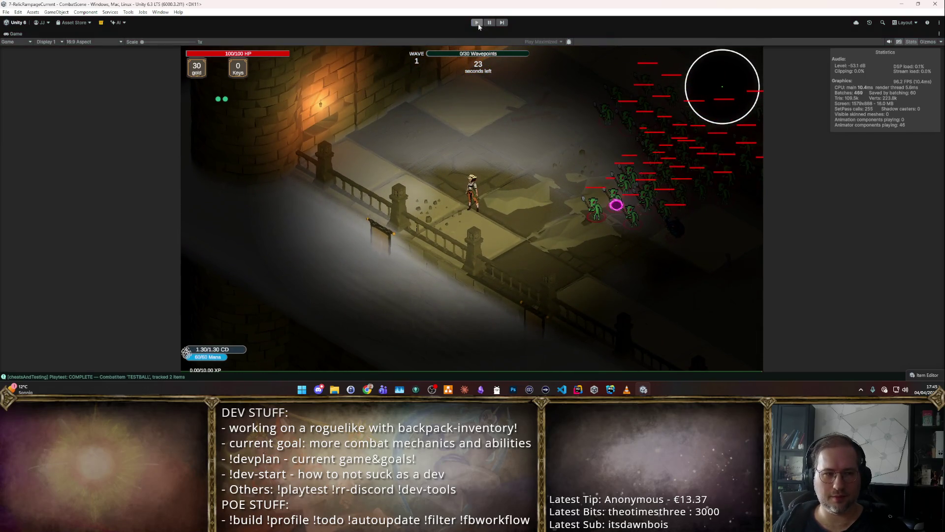
{"action": "left_click", "coordinate": [477, 23]}
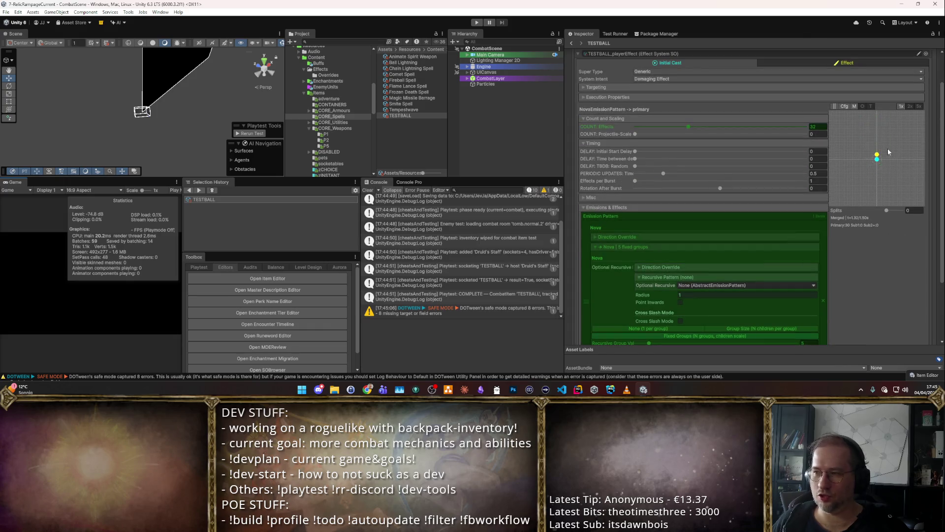
Step: Review both Parallel Direction Override foldouts, then show the effect form list with Player_ProjFireball
{"action": "scroll", "coordinate": [817, 226], "scroll_direction": "down", "scroll_amount": 3}
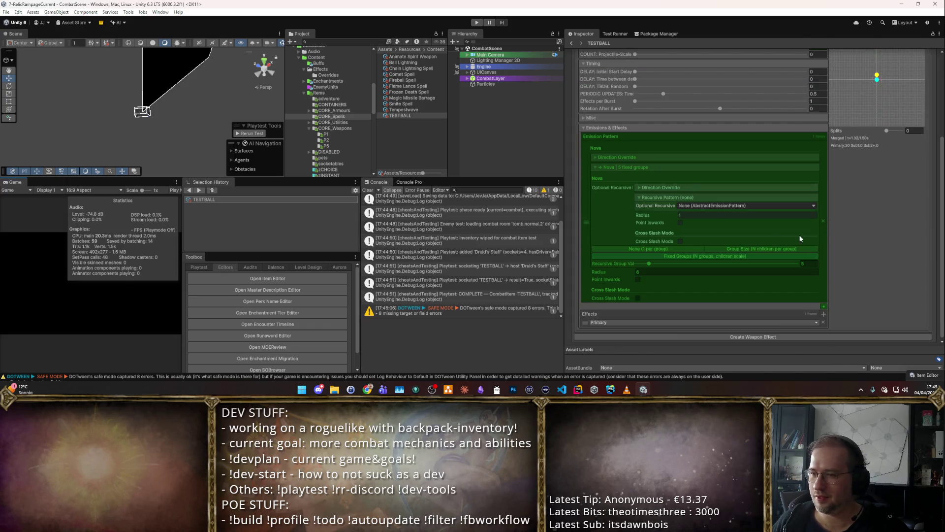
{"action": "left_click", "coordinate": [617, 157]}
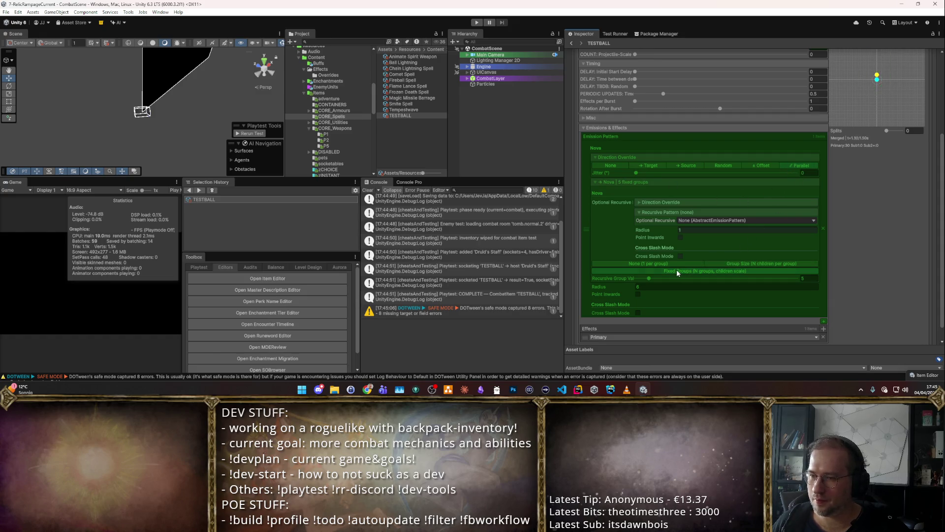
{"action": "left_click", "coordinate": [660, 203]}
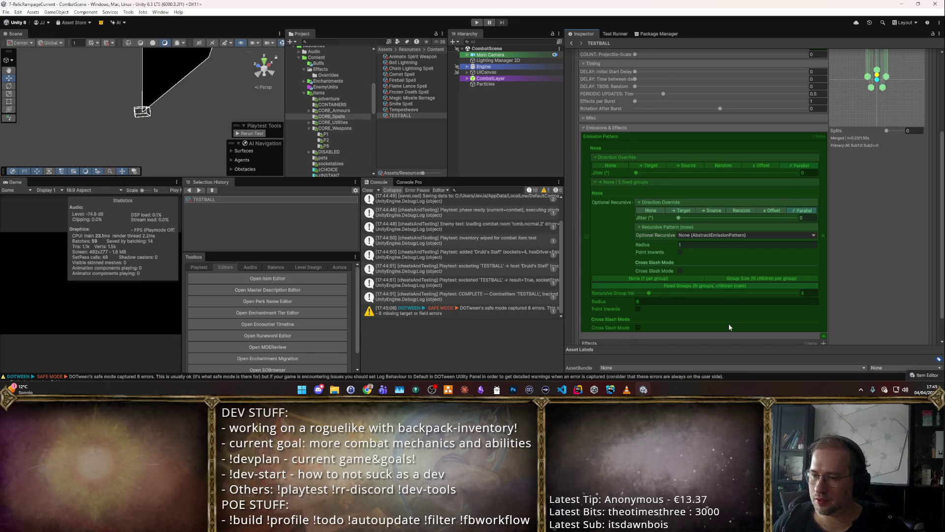
{"action": "scroll", "coordinate": [728, 220], "scroll_direction": "up", "scroll_amount": 3}
{"action": "scroll", "coordinate": [859, 85], "scroll_direction": "up", "scroll_amount": 3}
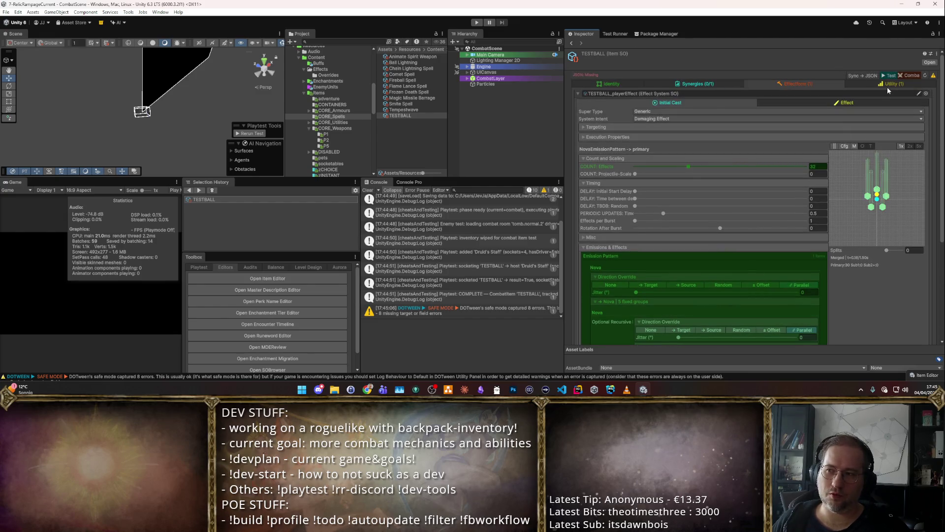
{"action": "left_click", "coordinate": [813, 102]}
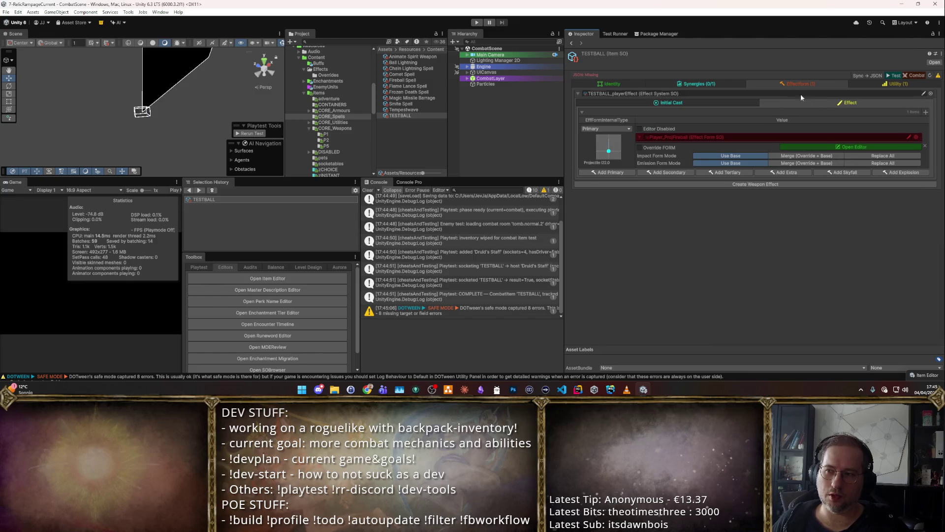
Step: Override the fireball form, set Hover Duration Random to 1, and dismiss the chat popup
{"action": "left_click", "coordinate": [639, 147]}
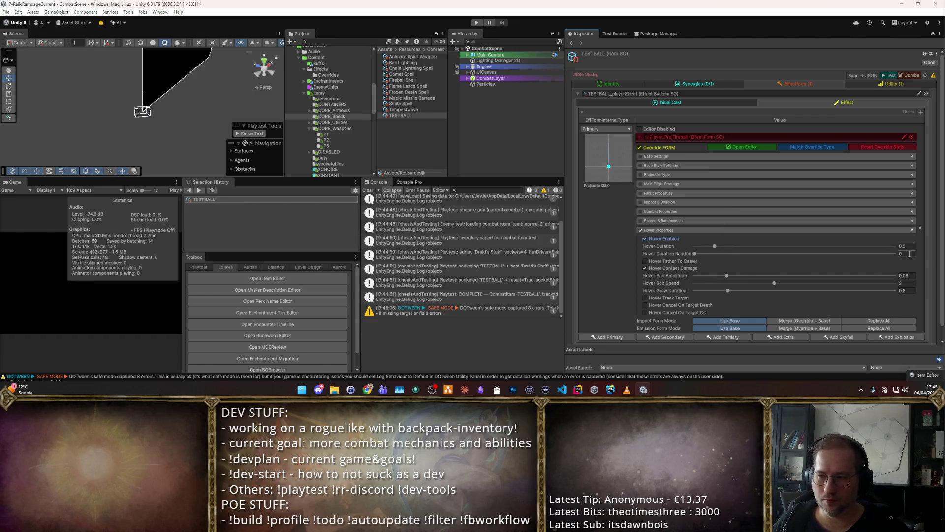
{"action": "type", "text": "1"}
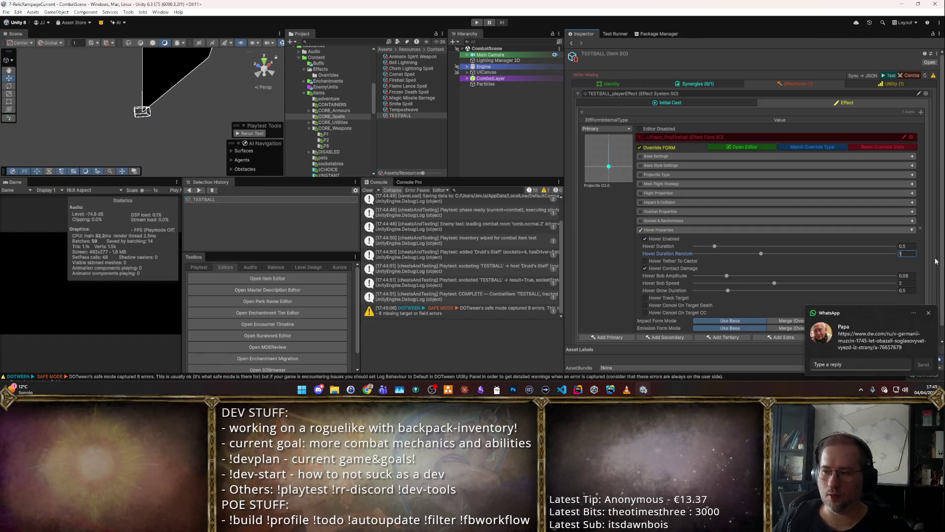
{"action": "left_click", "coordinate": [929, 313]}
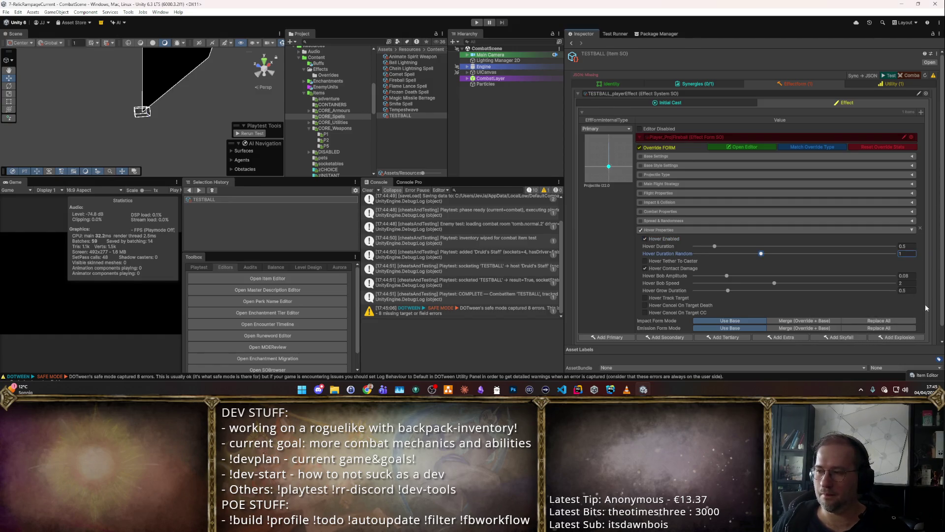
Step: Quit Viber from the system tray and start a combat playtest of TESTBALL
{"action": "left_click", "coordinate": [860, 390]}
{"action": "right_click", "coordinate": [845, 324]}
{"action": "left_click", "coordinate": [863, 341]}
{"action": "right_click", "coordinate": [847, 323]}
{"action": "left_click", "coordinate": [862, 340]}
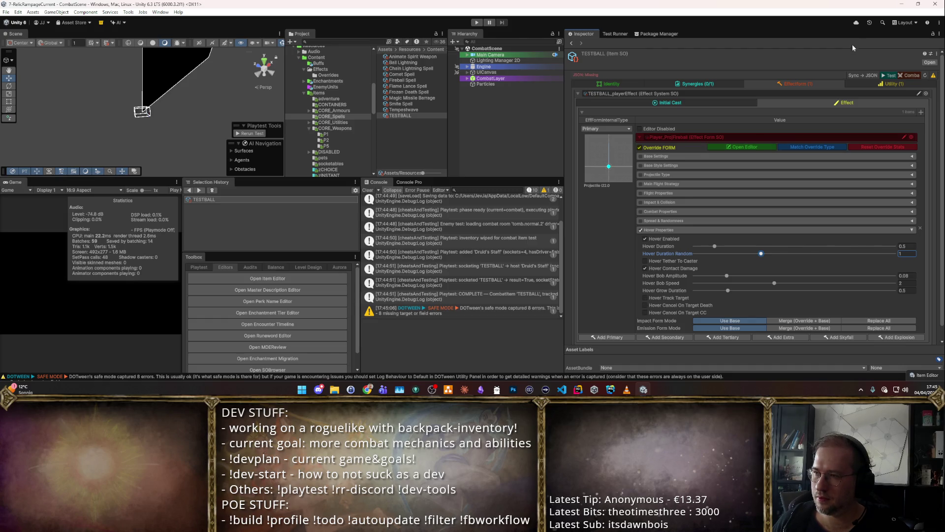
{"action": "left_click", "coordinate": [912, 77]}
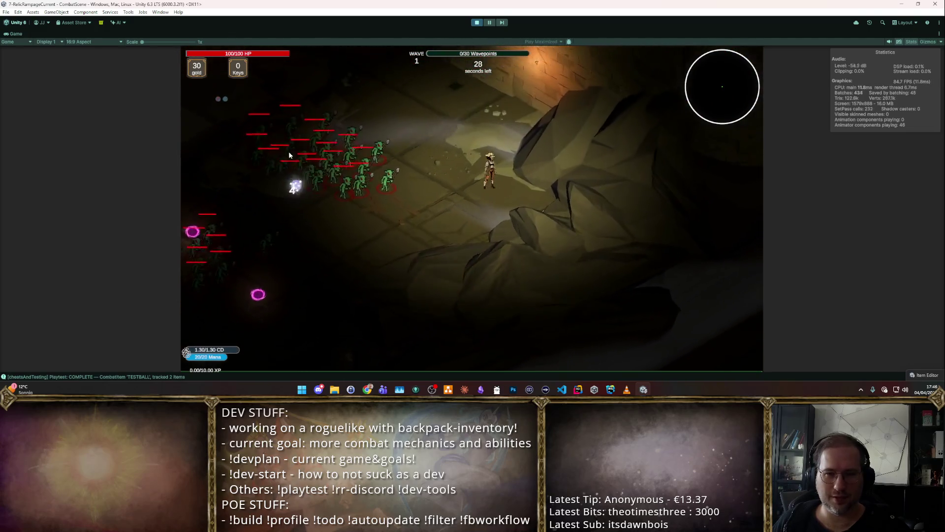
Step: Move the hero with W, A and S through the goblin wave, then stop the playtest
{"action": "key", "text": "w"}
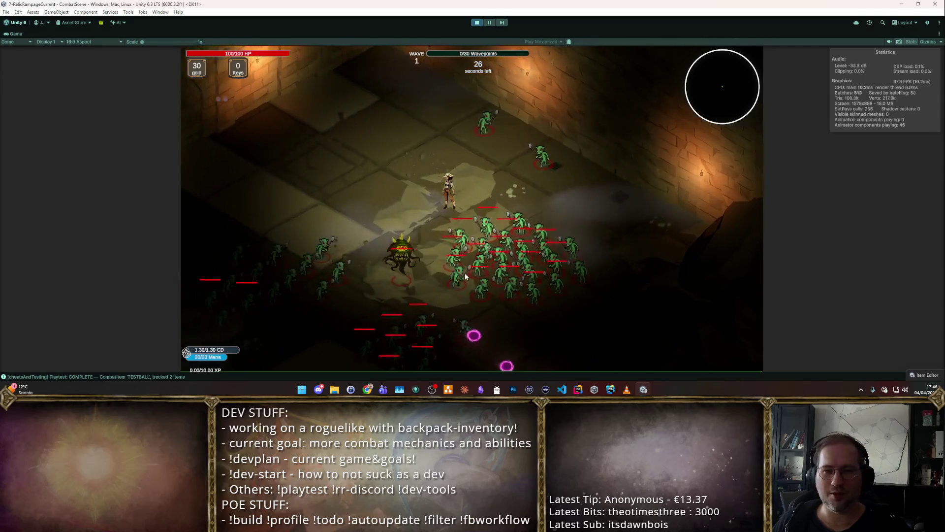
{"action": "key", "text": "a"}
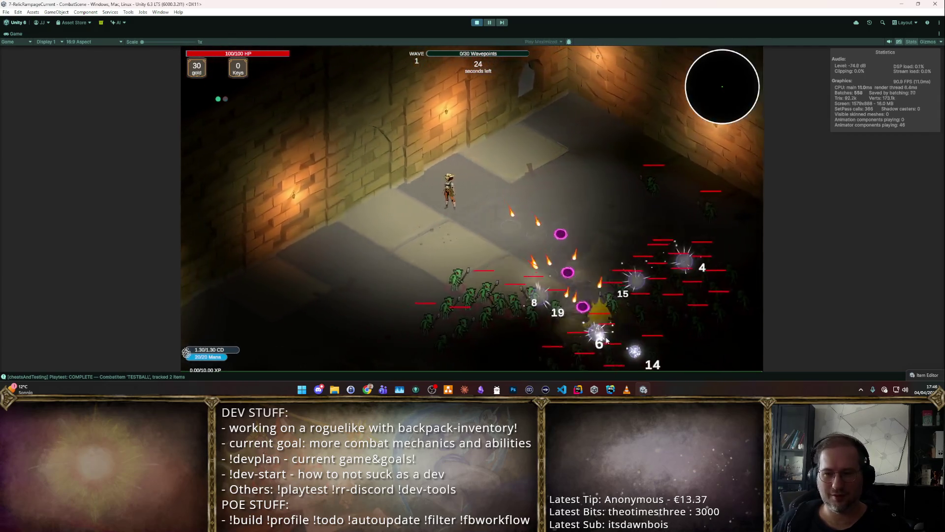
{"action": "key", "text": "s"}
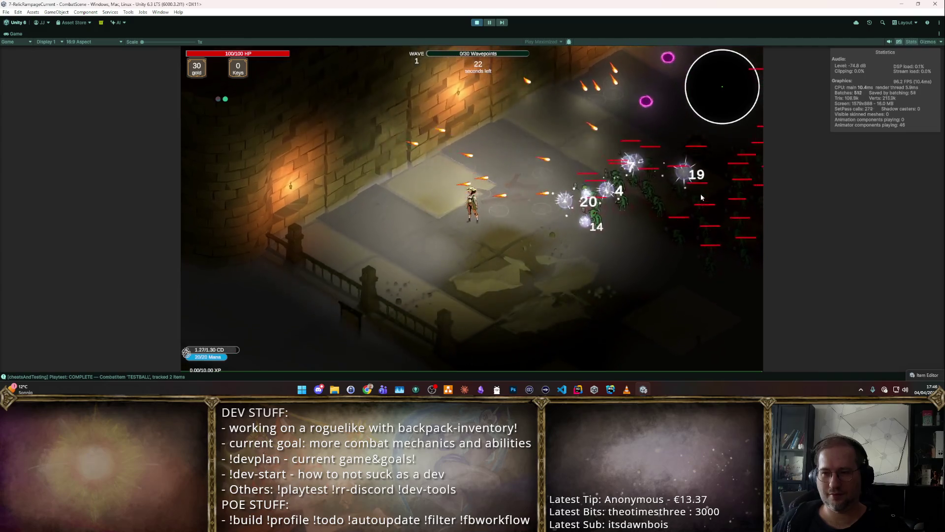
{"action": "key", "text": "s"}
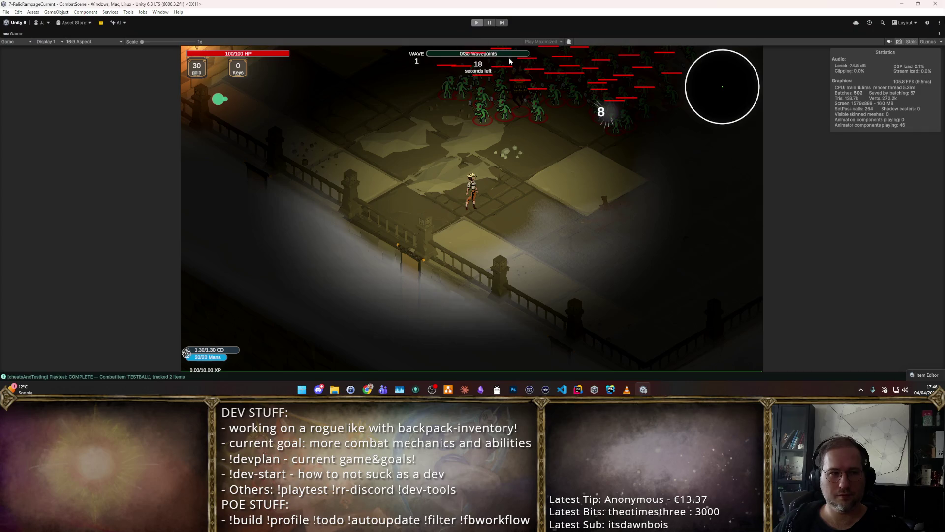
{"action": "left_click", "coordinate": [477, 23]}
{"action": "scroll", "coordinate": [801, 185], "scroll_direction": "down", "scroll_amount": 1}
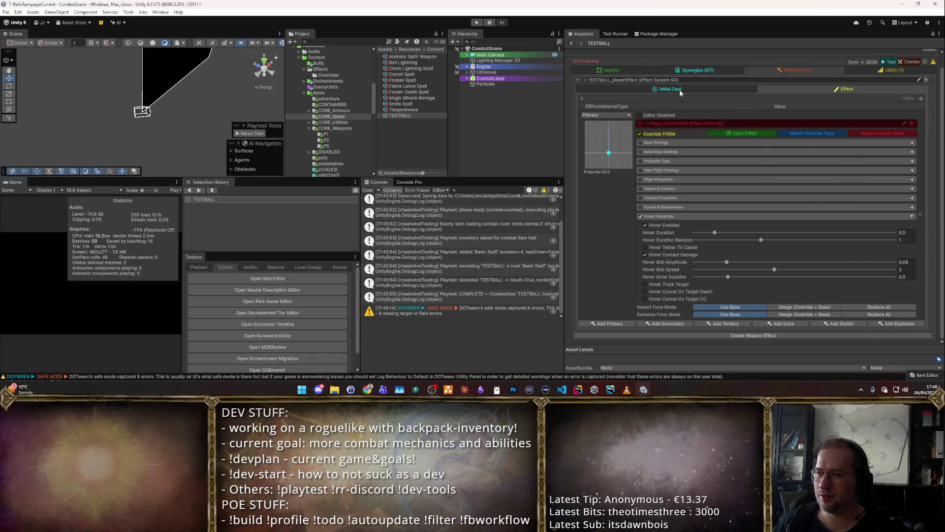
Step: Open the fireball form in the full editor to view its On Destruction settings
{"action": "left_click", "coordinate": [911, 123]}
{"action": "key", "text": "Escape"}
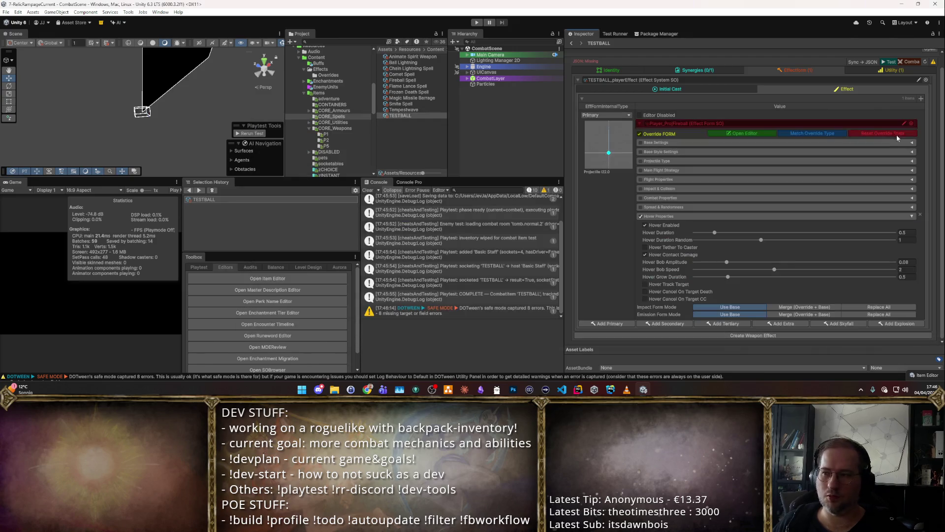
{"action": "left_click", "coordinate": [738, 134]}
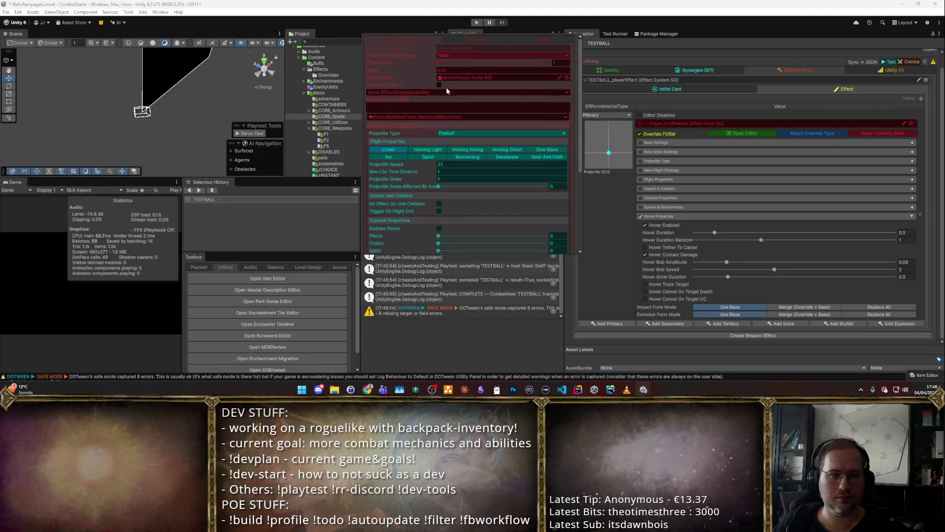
{"action": "left_click", "coordinate": [479, 38]}
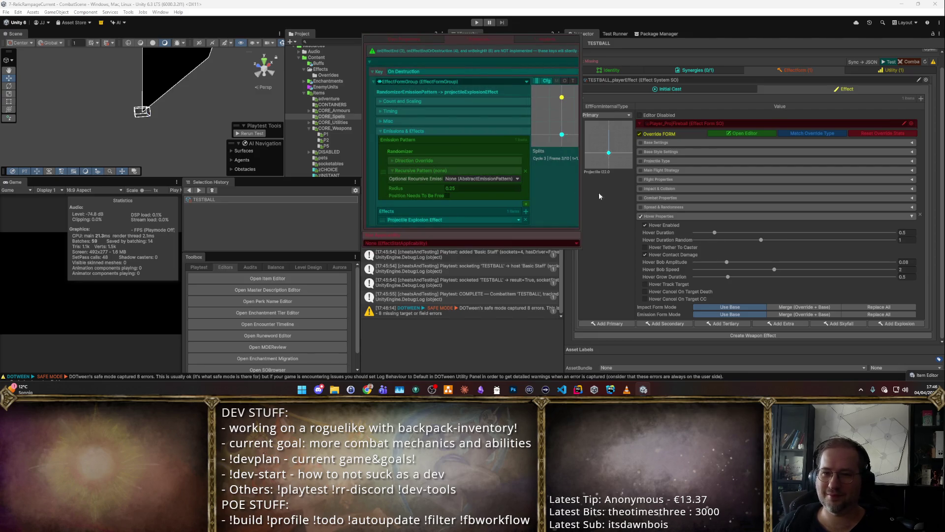
Step: Add an explosion using Player_AoEArcaneExplosion and start a combat playtest
{"action": "left_click", "coordinate": [909, 325]}
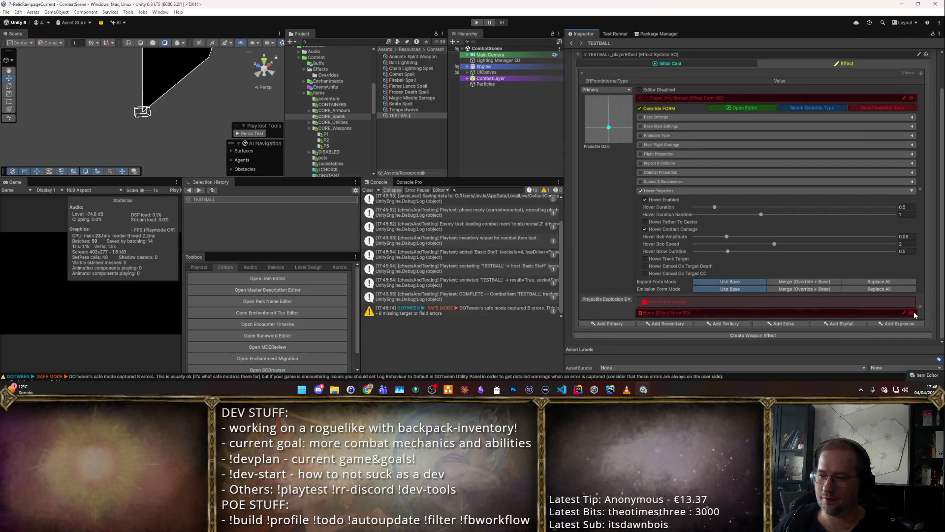
{"action": "left_click", "coordinate": [913, 313]}
{"action": "type", "text": "arc"}
{"action": "left_click", "coordinate": [321, 198]}
{"action": "double_click", "coordinate": [322, 198]}
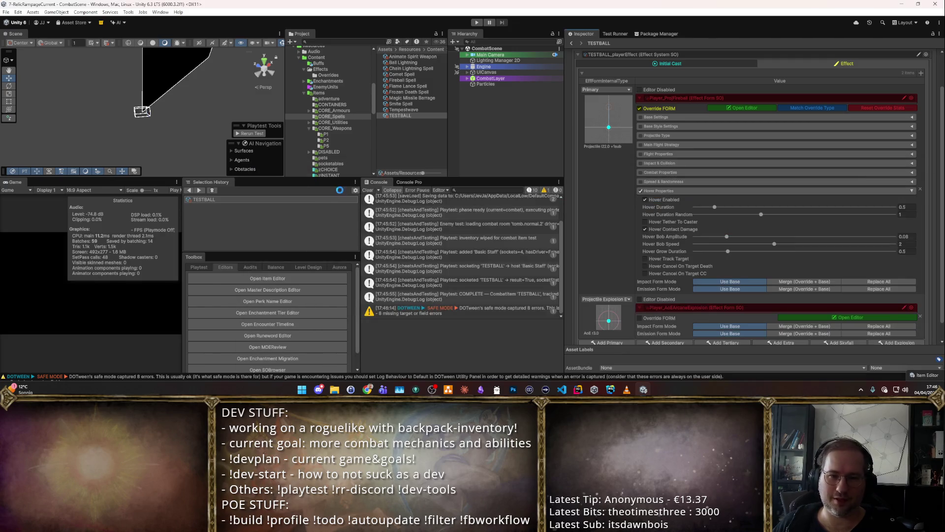
{"action": "left_click", "coordinate": [909, 76]}
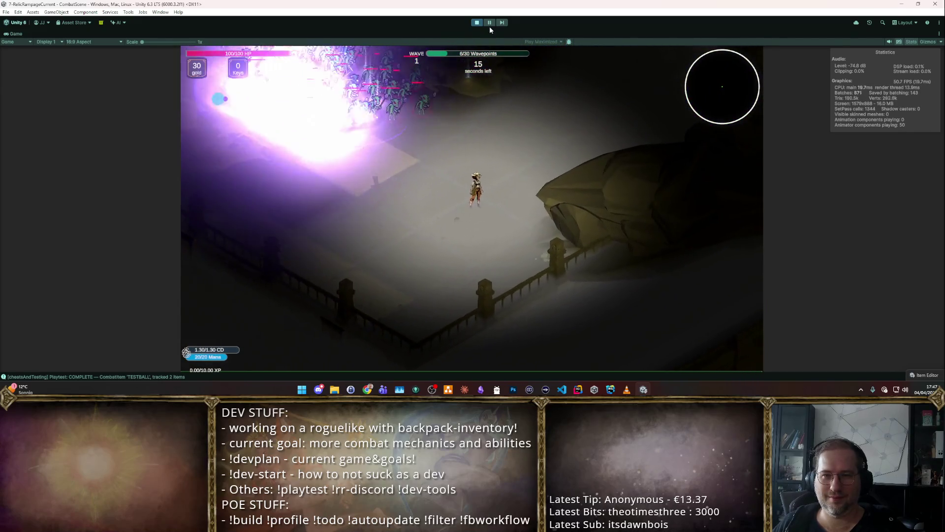
Step: Stop the arcane explosion playtest with Ctrl+P
{"action": "key", "text": "ctrl+p"}
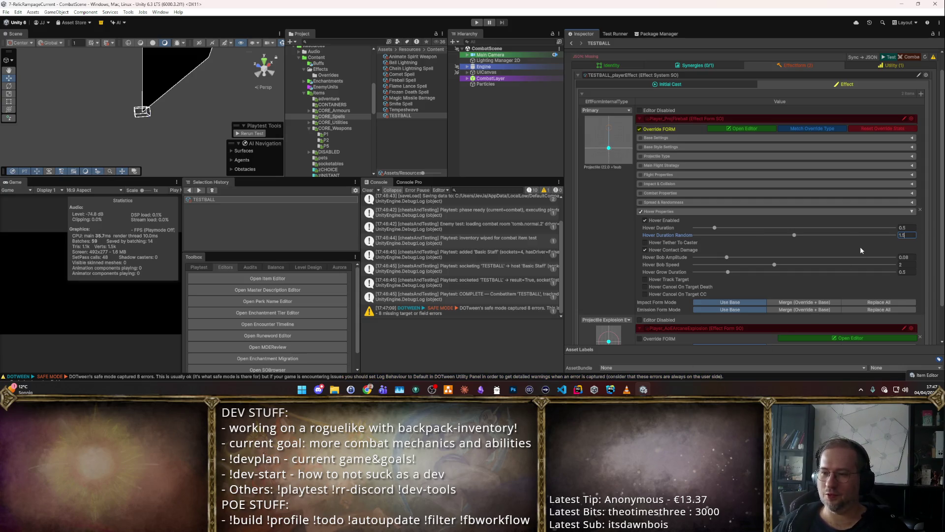
Step: Check the Synergies tab, set the Nova's delay between effects to 0.05, and start a combo playtest
{"action": "left_click", "coordinate": [696, 84]}
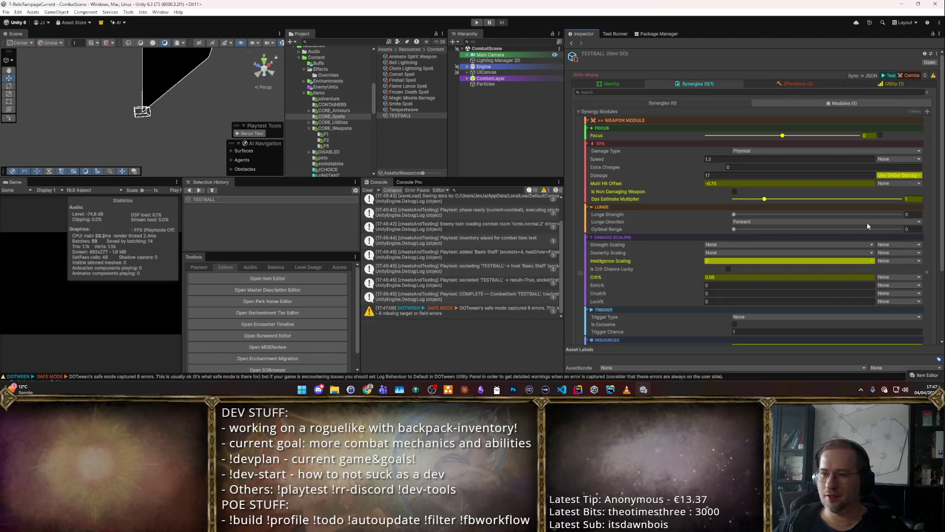
{"action": "left_click", "coordinate": [812, 81]}
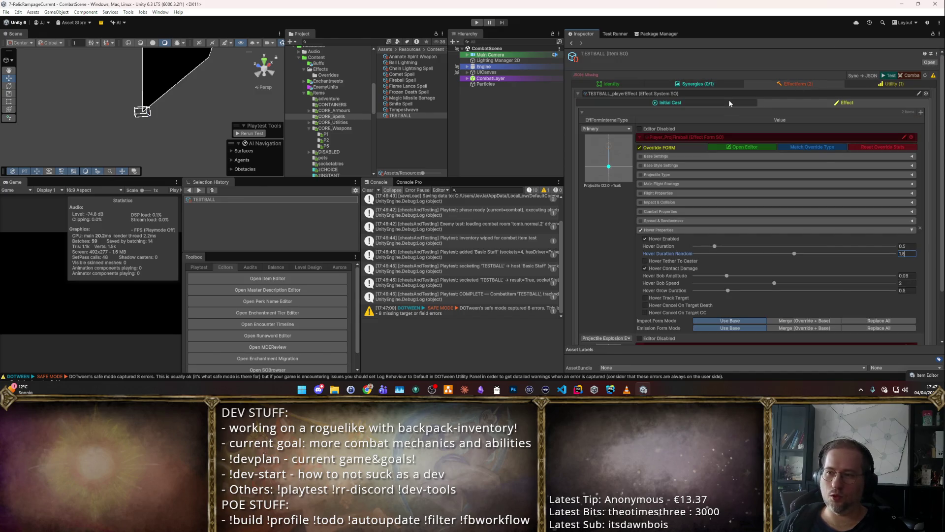
{"action": "left_click", "coordinate": [769, 102]}
{"action": "left_click", "coordinate": [815, 199]}
{"action": "type", "text": "0.05"}
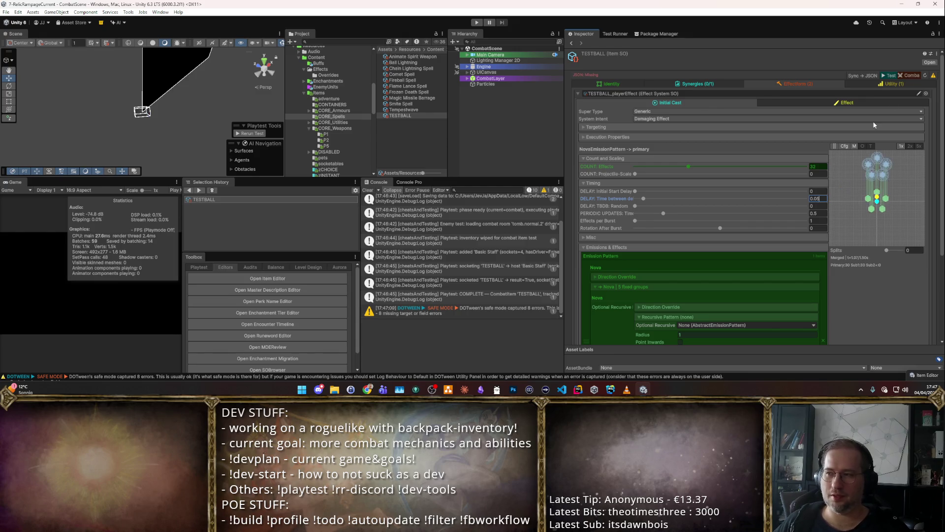
{"action": "left_click", "coordinate": [912, 75]}
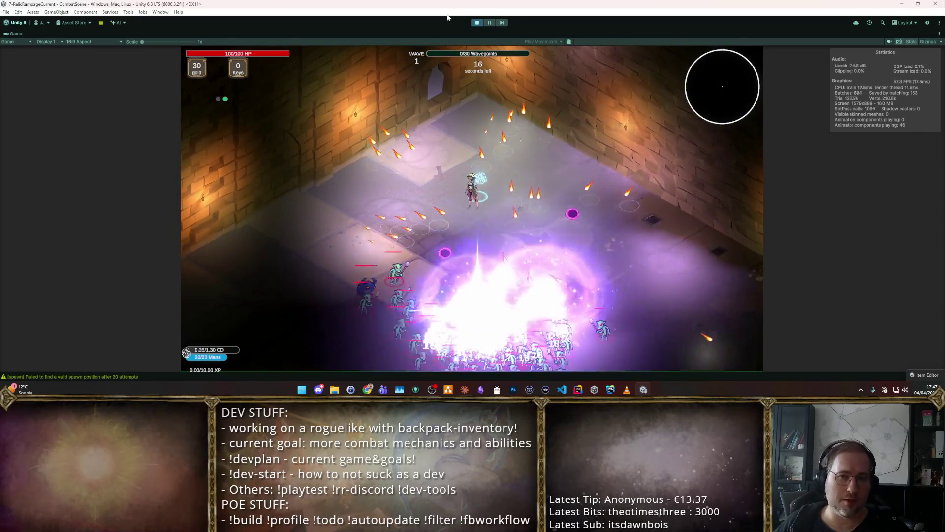
Step: Stop the combo playtest after watching the staggered fireball bursts
{"action": "left_click", "coordinate": [478, 22]}
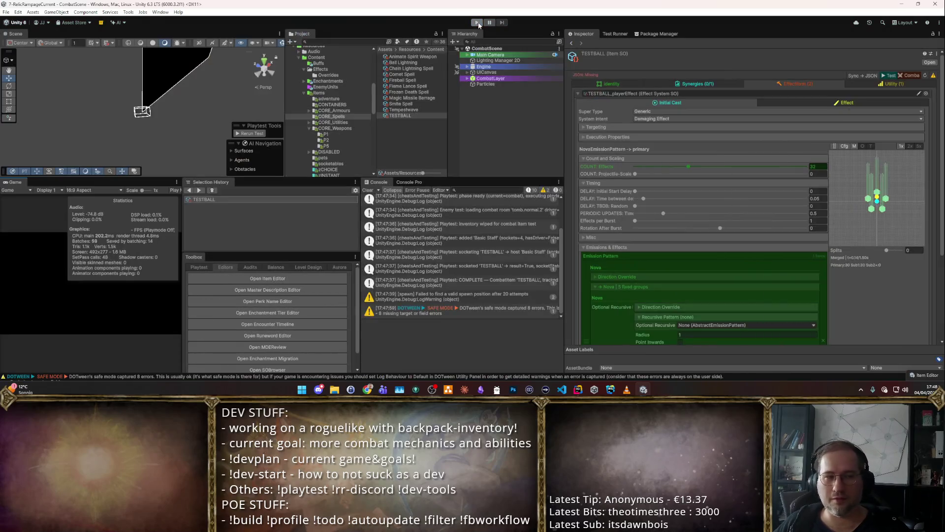
Step: Reset the delay between effects to 0 and toggle Cross Slash Mode on and back off
{"action": "scroll", "coordinate": [733, 149], "scroll_direction": "down", "scroll_amount": 3}
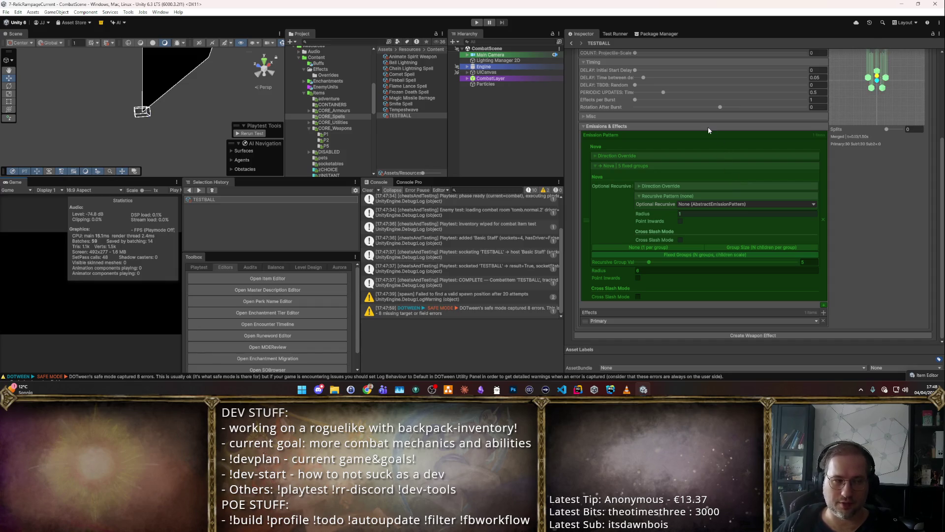
{"action": "scroll", "coordinate": [716, 174], "scroll_direction": "up", "scroll_amount": 3}
{"action": "left_click", "coordinate": [815, 177]}
{"action": "type", "text": "0"}
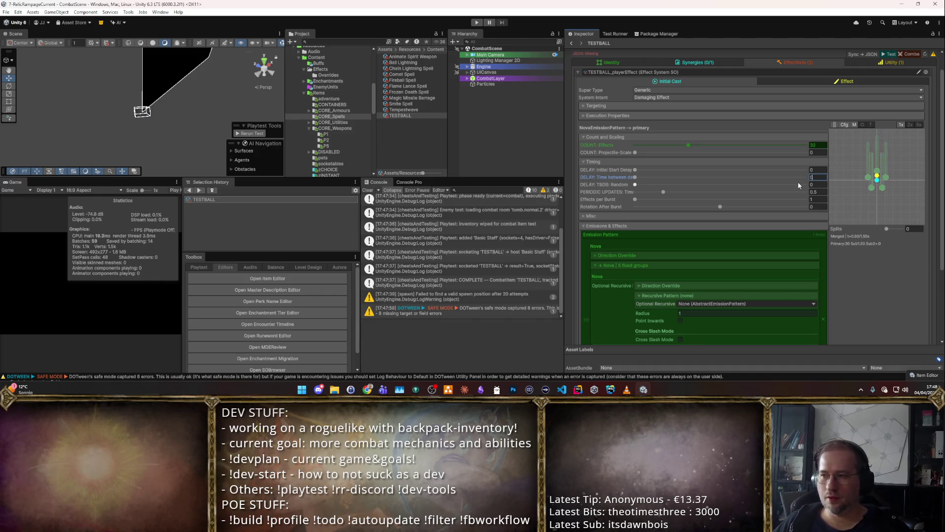
{"action": "scroll", "coordinate": [891, 269], "scroll_direction": "down", "scroll_amount": 3}
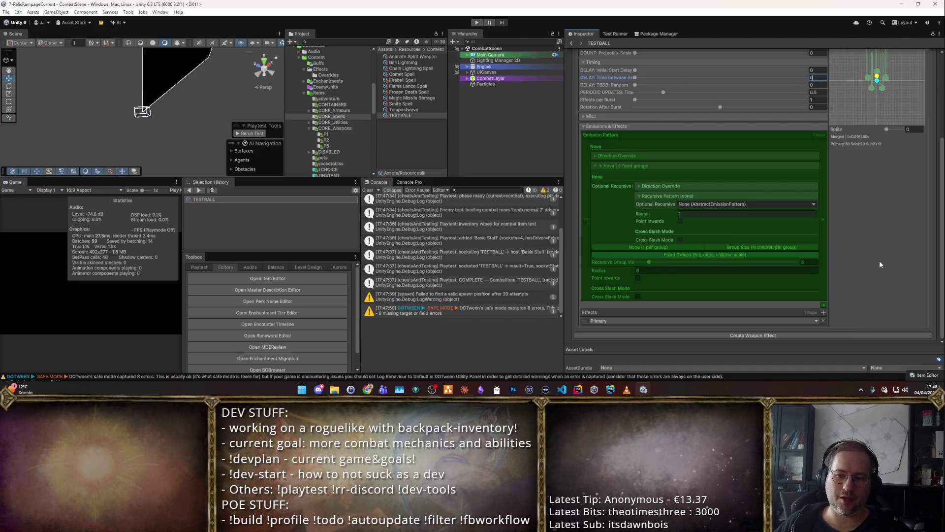
{"action": "left_click", "coordinate": [680, 240]}
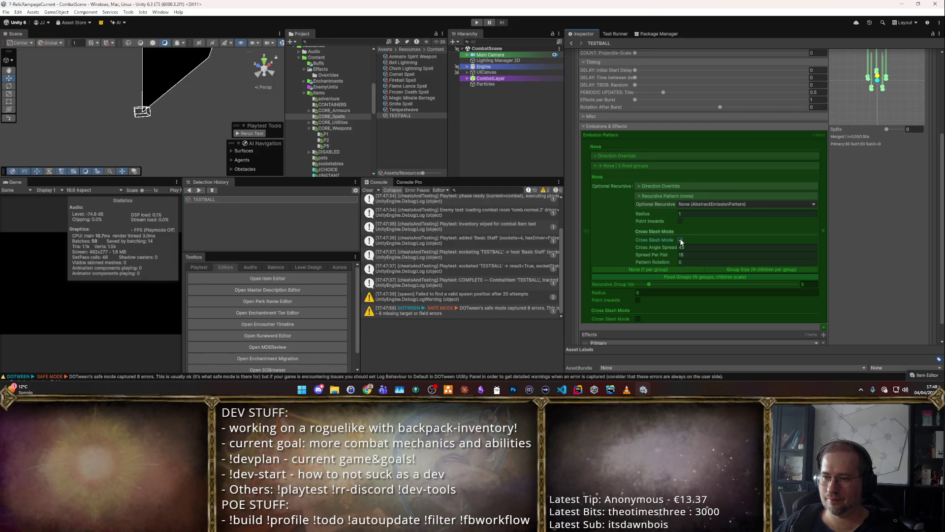
{"action": "left_click", "coordinate": [680, 240]}
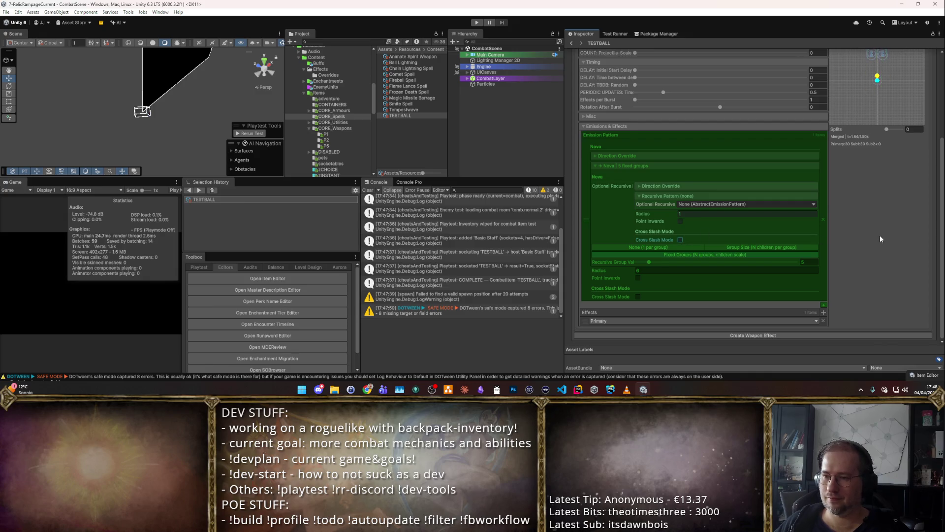
Step: Remove the Nova emission pattern and list the available pattern types
{"action": "scroll", "coordinate": [879, 239], "scroll_direction": "up", "scroll_amount": 3}
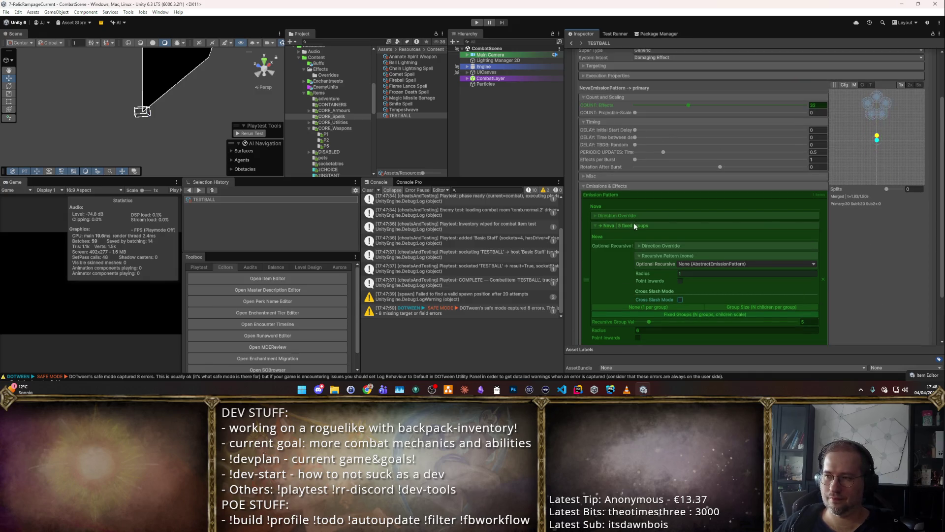
{"action": "scroll", "coordinate": [680, 206], "scroll_direction": "down", "scroll_amount": 3}
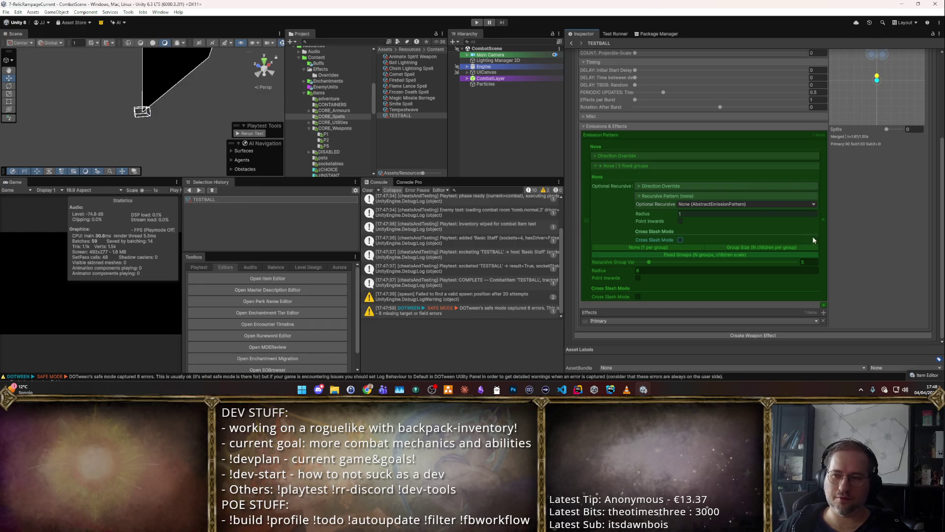
{"action": "left_click", "coordinate": [823, 219]}
{"action": "left_click", "coordinate": [829, 265]}
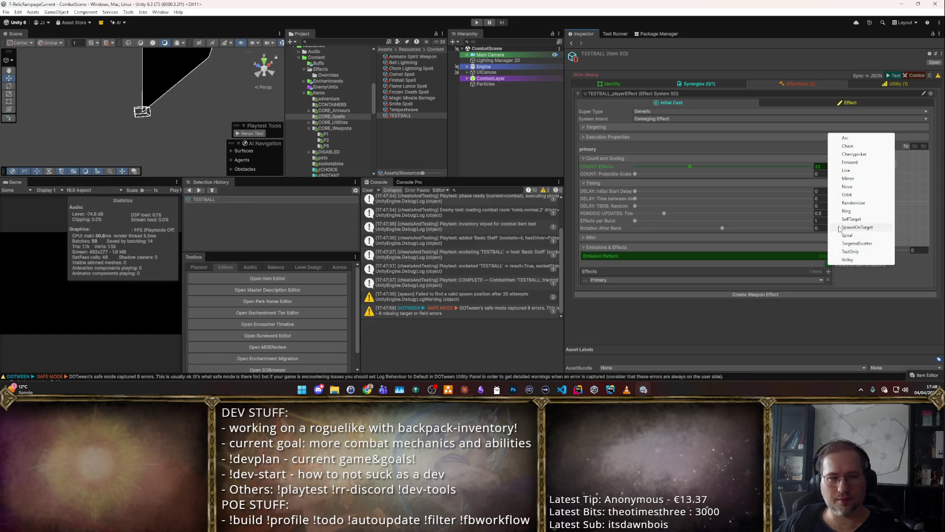
Step: Switch TESTBALL's emission pattern to Arc and nest a Mirror pattern inside it
{"action": "left_click", "coordinate": [835, 138]}
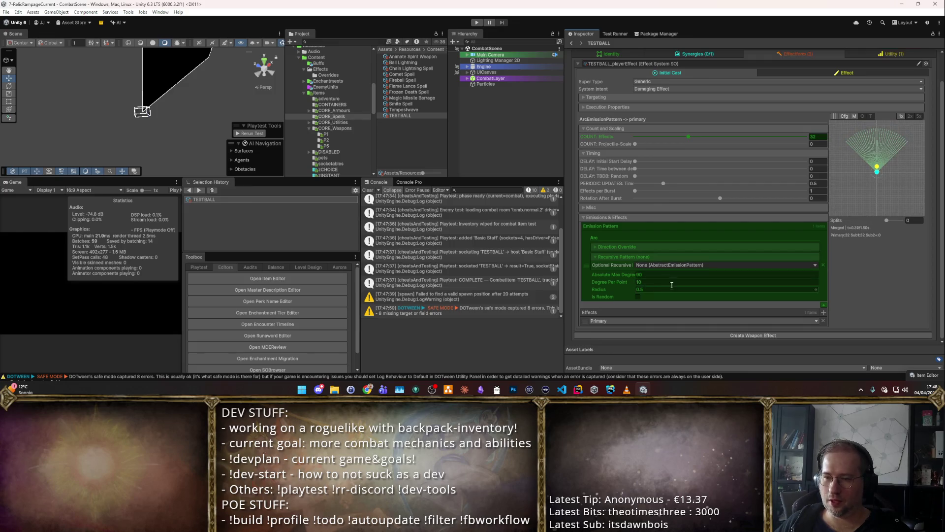
{"action": "left_click", "coordinate": [688, 246]}
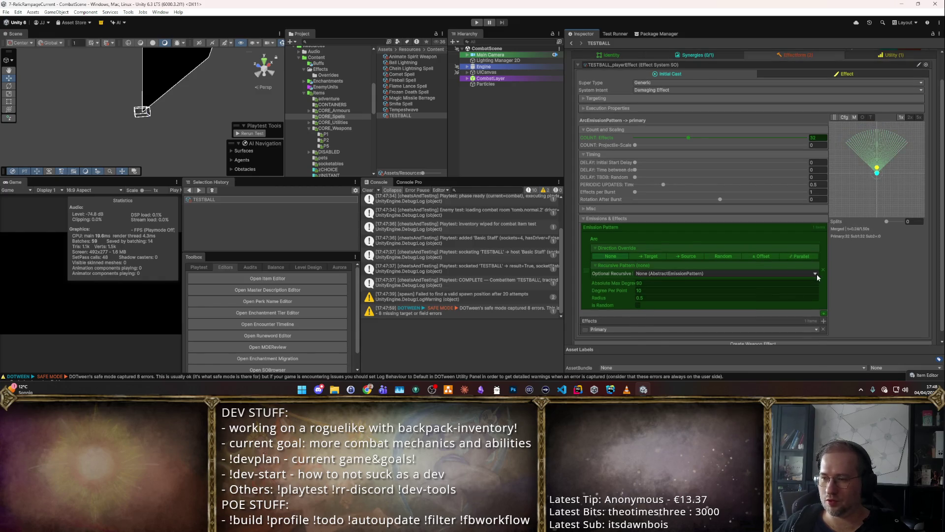
{"action": "left_click", "coordinate": [792, 273]}
{"action": "left_click", "coordinate": [664, 295]}
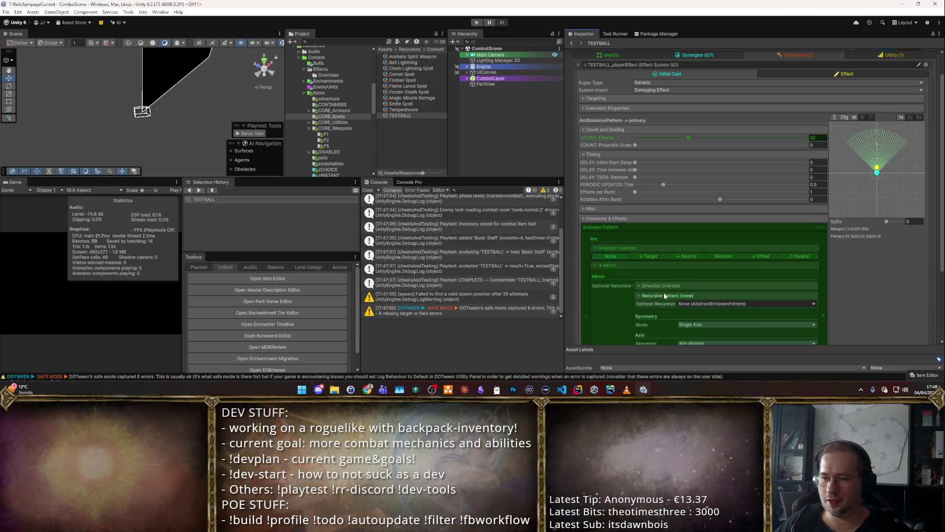
{"action": "scroll", "coordinate": [660, 247], "scroll_direction": "down", "scroll_amount": 3}
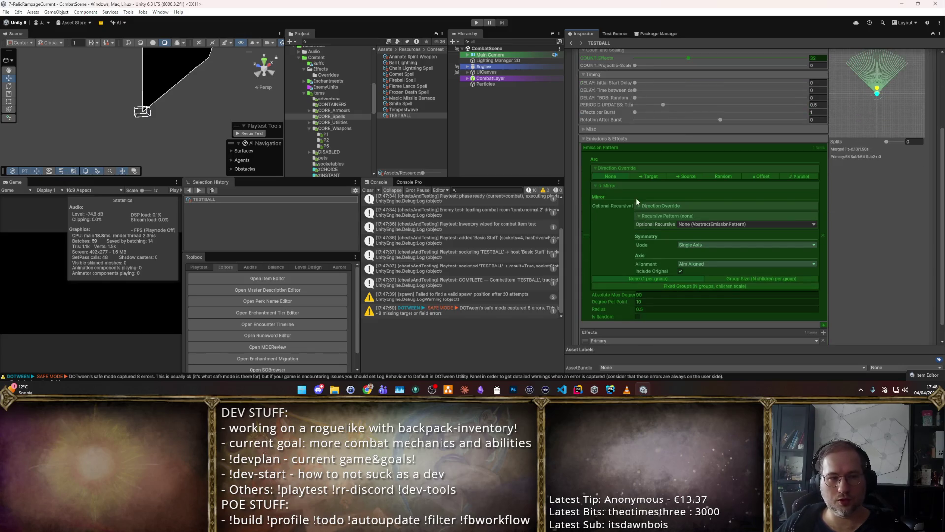
Step: Make the mirror symmetry Rotational with a fold count of 5
{"action": "left_click", "coordinate": [686, 240]}
{"action": "left_click", "coordinate": [692, 256]}
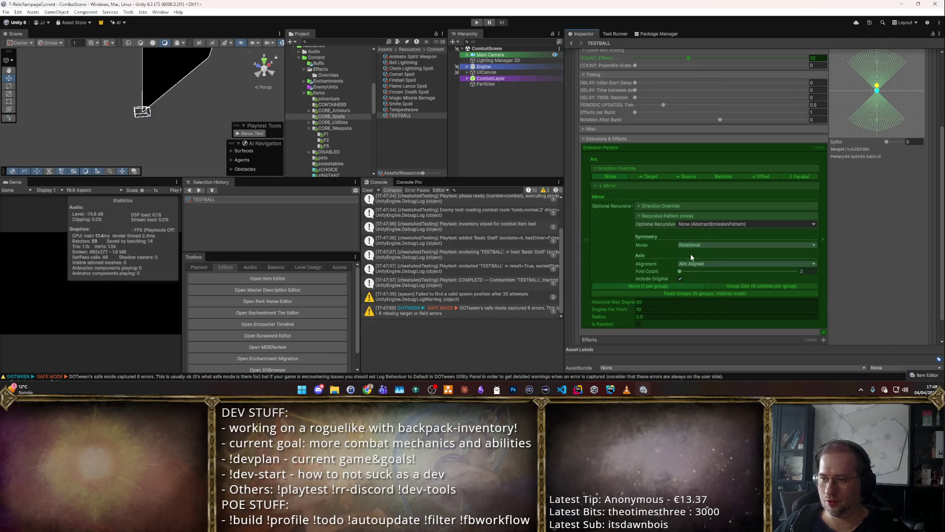
{"action": "mouse_move", "coordinate": [682, 270]}
{"action": "left_mouse_down"}
{"action": "mouse_move", "coordinate": [767, 279]}
{"action": "mouse_move", "coordinate": [810, 267]}
{"action": "mouse_move", "coordinate": [737, 279]}
{"action": "left_mouse_up"}
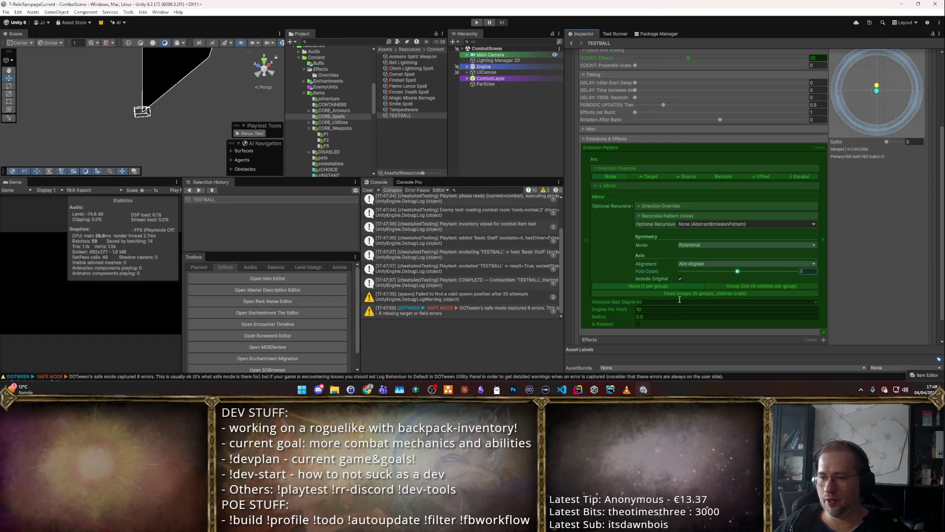
{"action": "scroll", "coordinate": [685, 285], "scroll_direction": "down", "scroll_amount": 1}
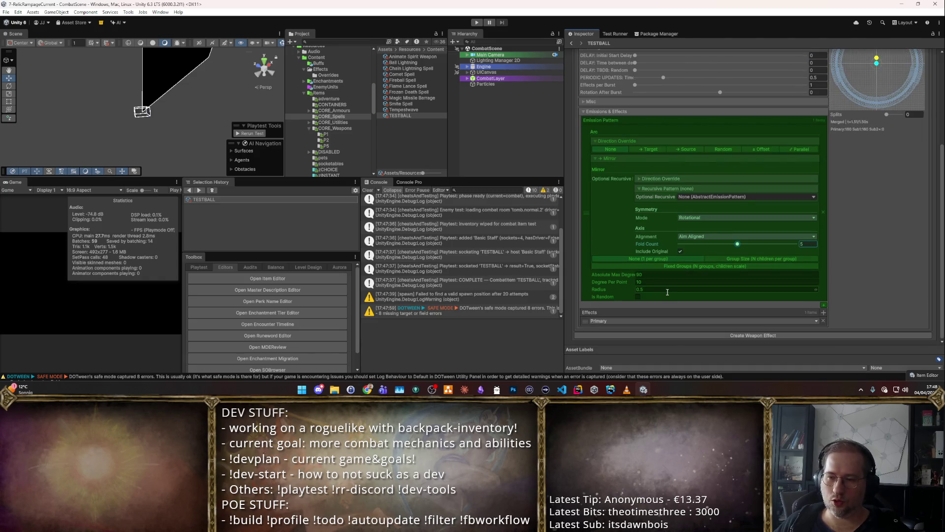
{"action": "left_click", "coordinate": [652, 227]}
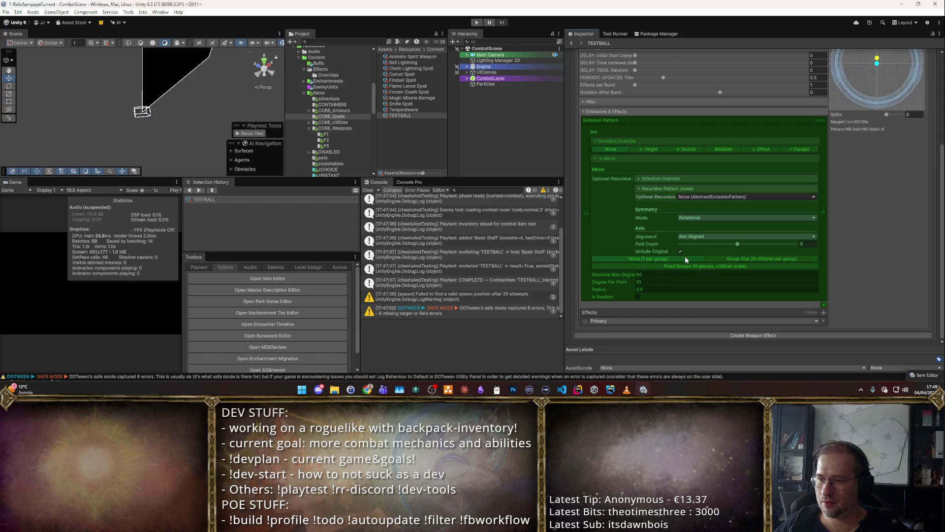
Step: Have the Mirror split its emissions into groups by Group Size
{"action": "left_click", "coordinate": [596, 158]}
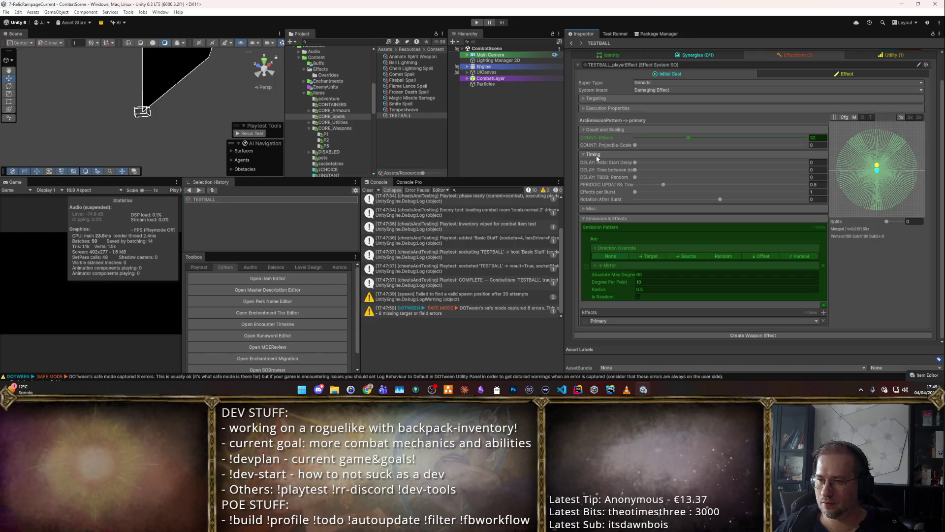
{"action": "left_click", "coordinate": [595, 266]}
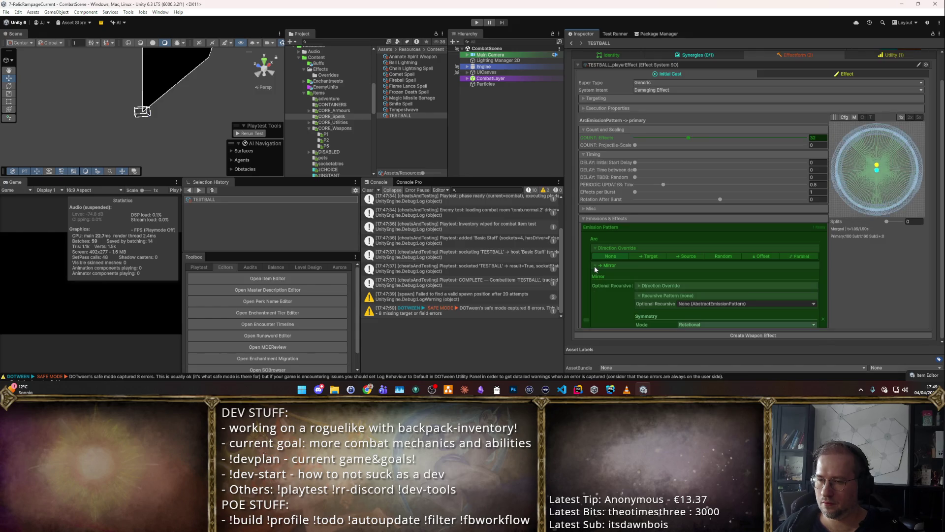
{"action": "scroll", "coordinate": [624, 255], "scroll_direction": "down", "scroll_amount": 3}
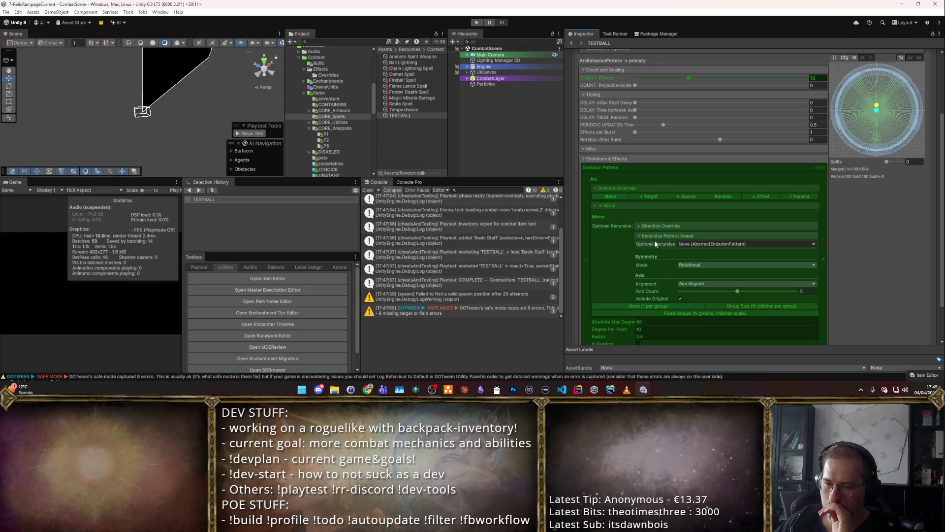
{"action": "scroll", "coordinate": [709, 296], "scroll_direction": "down", "scroll_amount": 3}
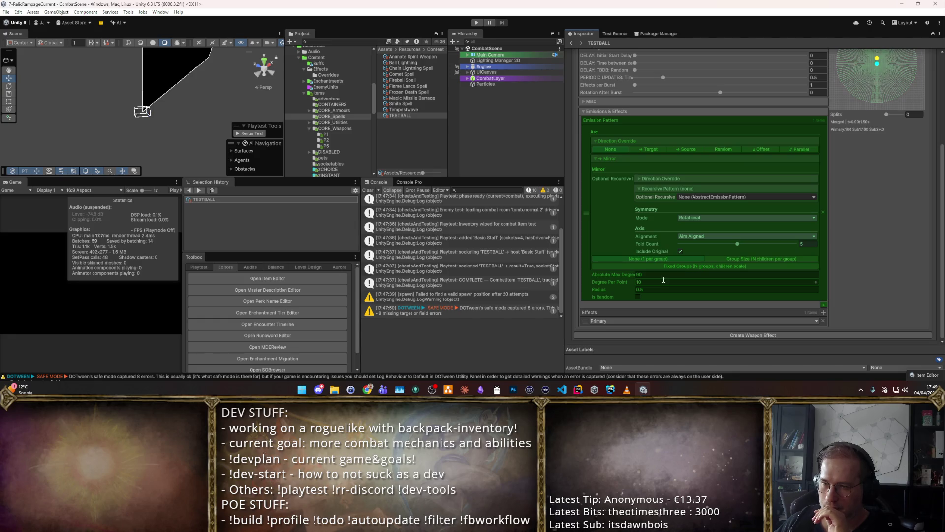
{"action": "left_click", "coordinate": [726, 258]}
{"action": "scroll", "coordinate": [812, 323], "scroll_direction": "up", "scroll_amount": 2}
Step: Set the recursive group value to 8 and return the mirror to grouping by size
{"action": "left_click", "coordinate": [808, 313]}
{"action": "type", "text": "8"}
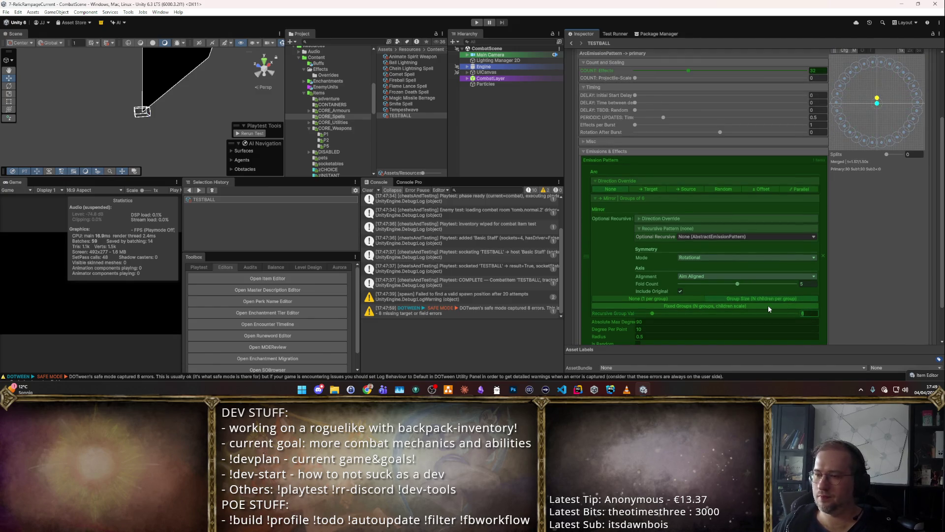
{"action": "key", "text": "Return"}
{"action": "scroll", "coordinate": [788, 295], "scroll_direction": "down", "scroll_amount": 3}
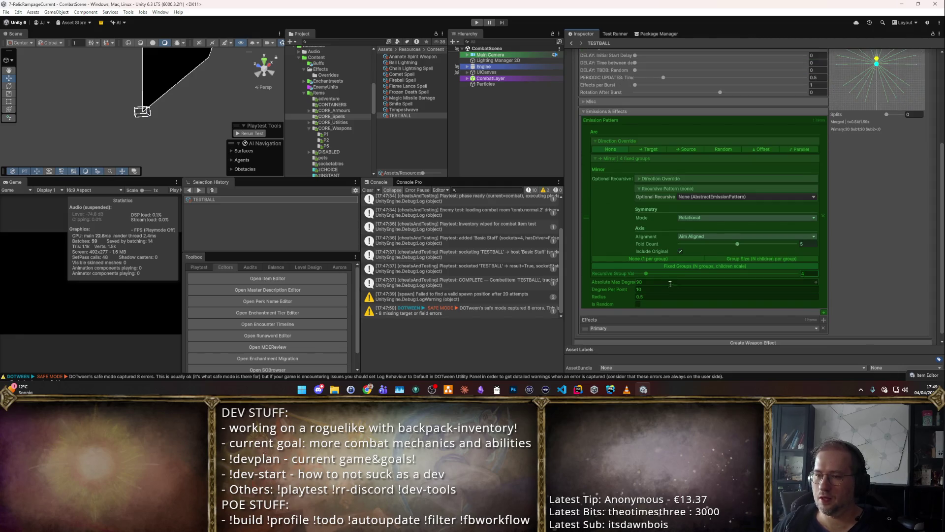
{"action": "scroll", "coordinate": [819, 255], "scroll_direction": "up", "scroll_amount": 2}
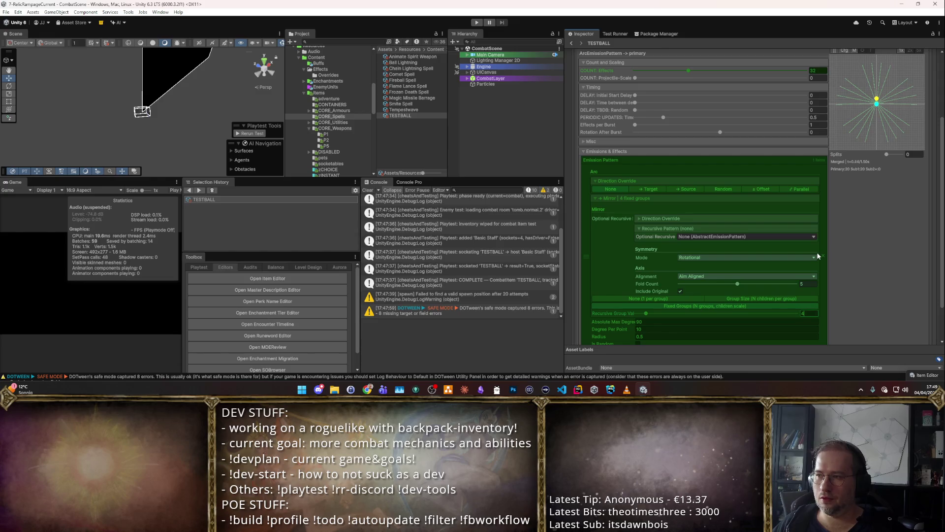
{"action": "left_click", "coordinate": [740, 299]}
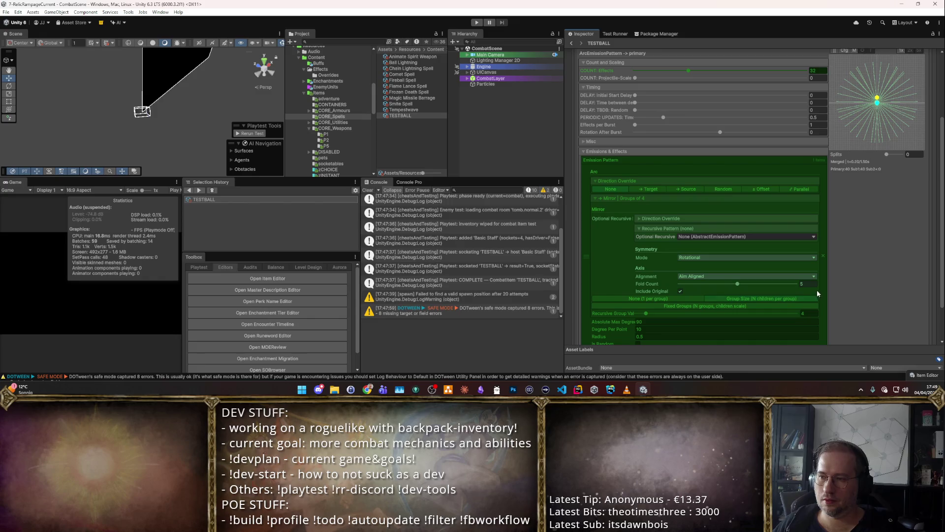
Step: Set Absolute Max Degree to 45 and switch the mirror to Fixed Groups
{"action": "scroll", "coordinate": [733, 287], "scroll_direction": "down", "scroll_amount": 2}
{"action": "left_click", "coordinate": [682, 282]}
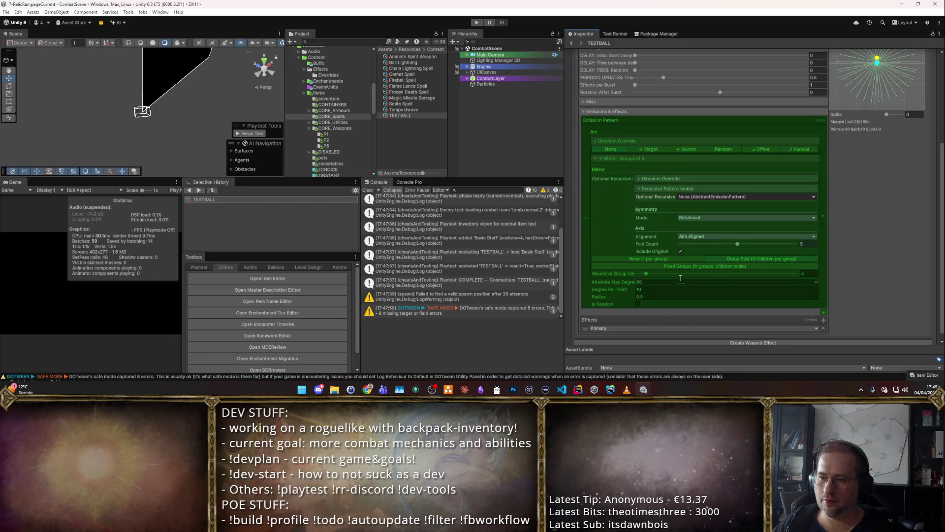
{"action": "type", "text": "45"}
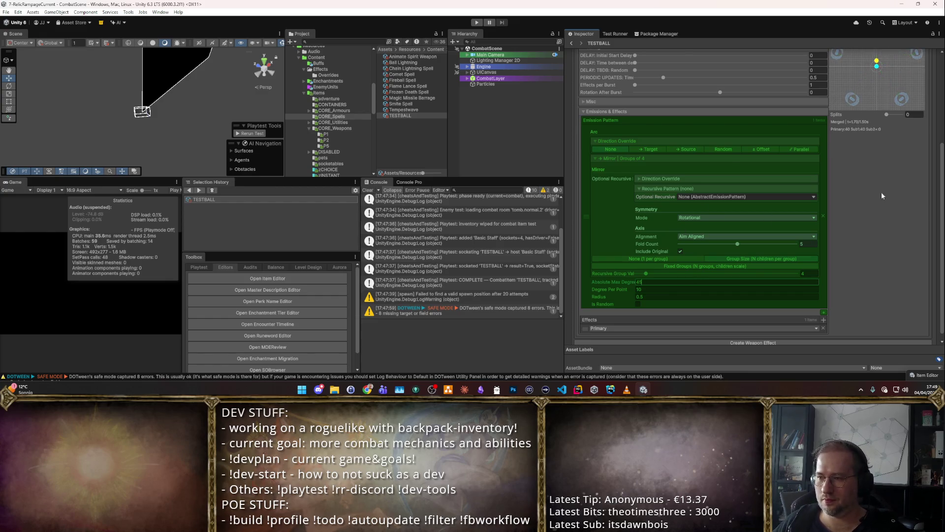
{"action": "scroll", "coordinate": [867, 207], "scroll_direction": "up", "scroll_amount": 1}
{"action": "left_click", "coordinate": [765, 284]}
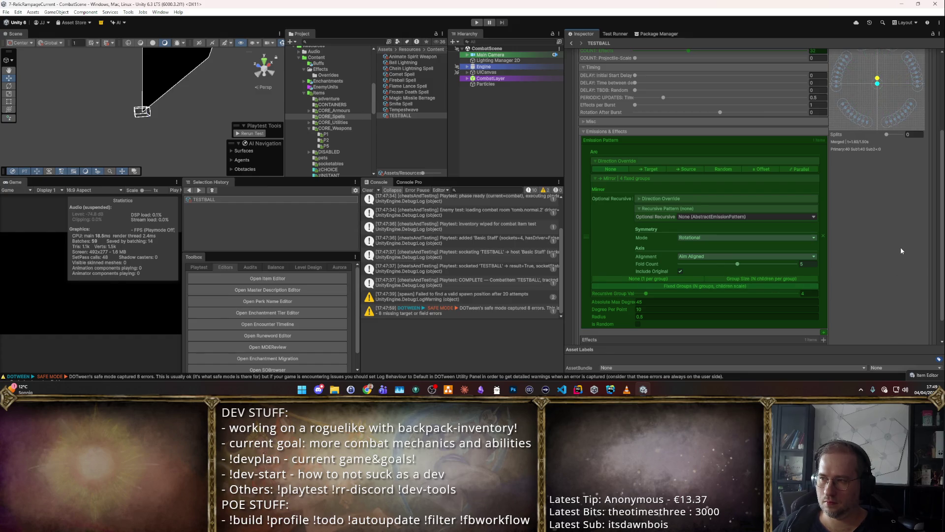
Step: Set the fold count to 4 and confirm a recursive group value of 4
{"action": "scroll", "coordinate": [901, 250], "scroll_direction": "up", "scroll_amount": 2}
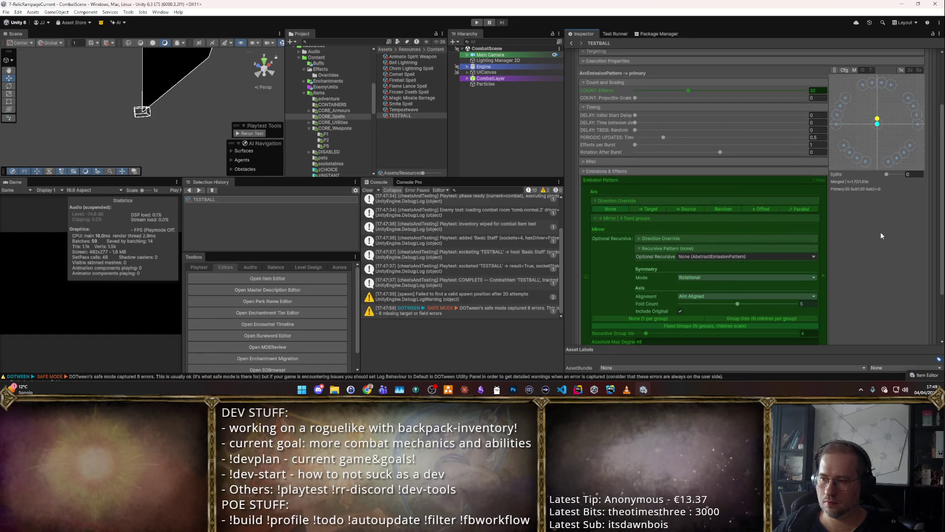
{"action": "scroll", "coordinate": [880, 232], "scroll_direction": "down", "scroll_amount": 1}
{"action": "left_click", "coordinate": [803, 285]}
{"action": "type", "text": "4"}
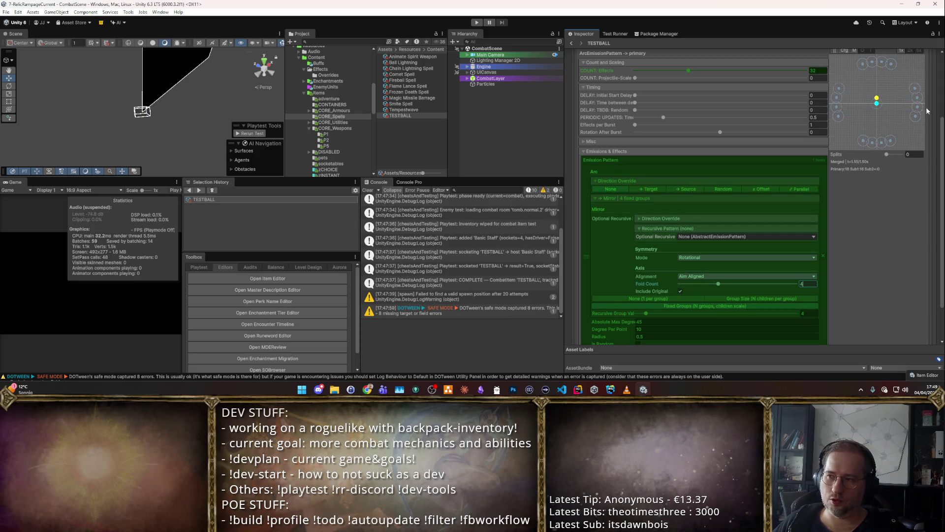
{"action": "key", "text": "Tab"}
{"action": "key", "text": "Return"}
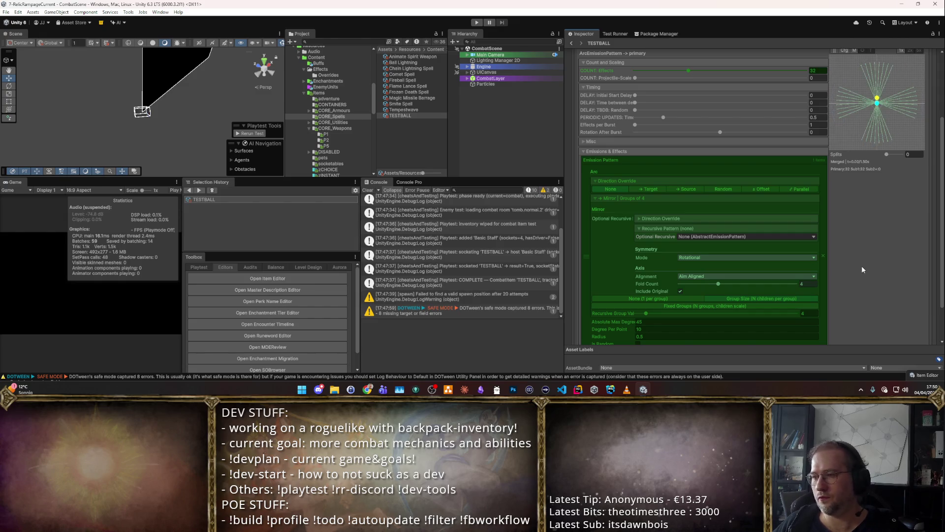
{"action": "scroll", "coordinate": [855, 254], "scroll_direction": "up", "scroll_amount": 2}
{"action": "scroll", "coordinate": [854, 252], "scroll_direction": "up", "scroll_amount": 2}
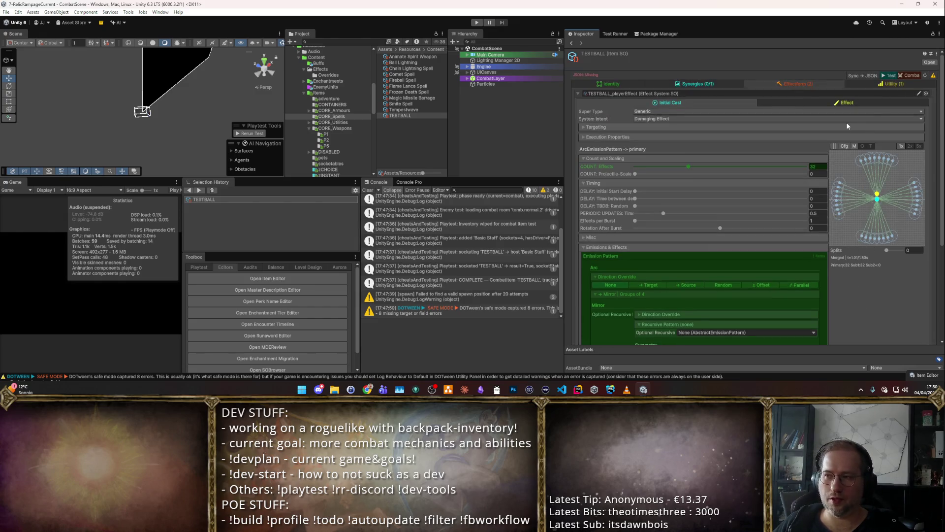
Step: Set the primary effect form to Player_ProjMagicMissile with Override FORM off, then start a combat play-test
{"action": "left_click", "coordinate": [887, 82]}
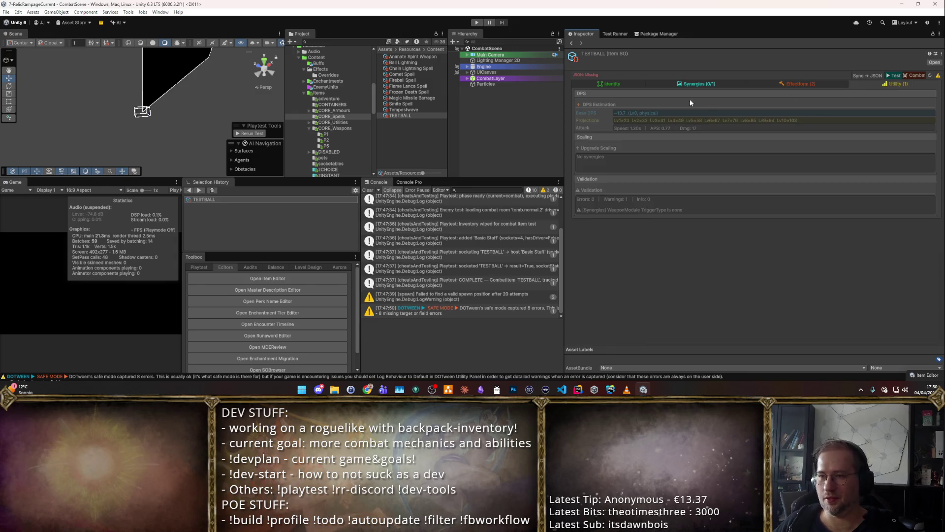
{"action": "left_click", "coordinate": [812, 84]}
{"action": "left_click", "coordinate": [807, 103]}
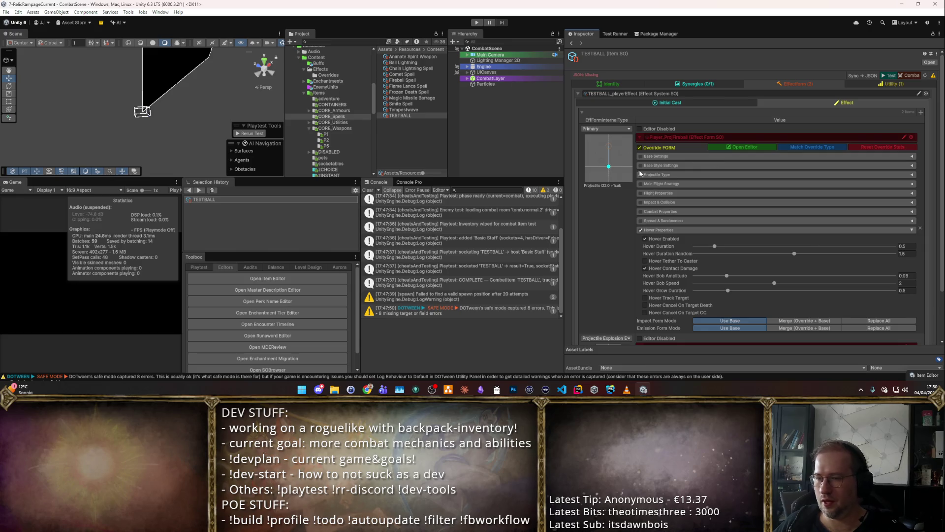
{"action": "left_click", "coordinate": [912, 136]}
{"action": "type", "text": "magic"}
{"action": "key", "text": "Return"}
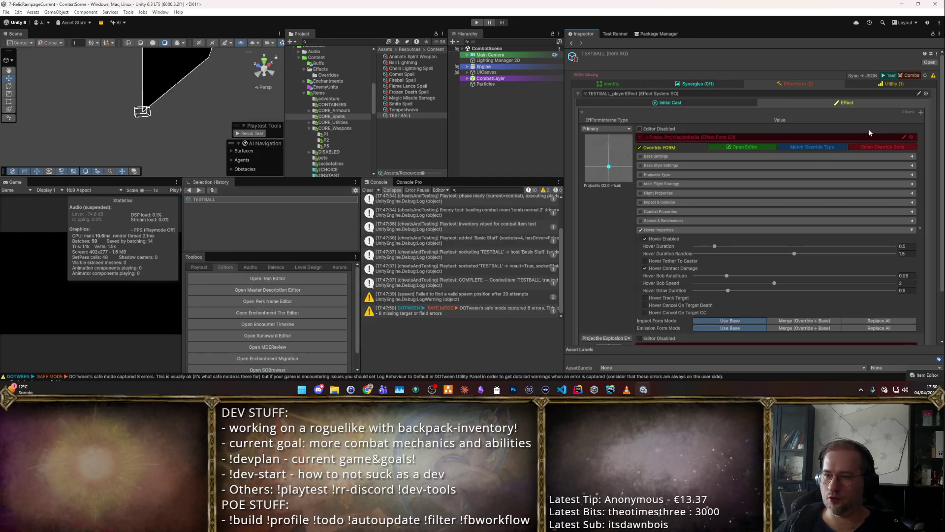
{"action": "left_click", "coordinate": [640, 148]}
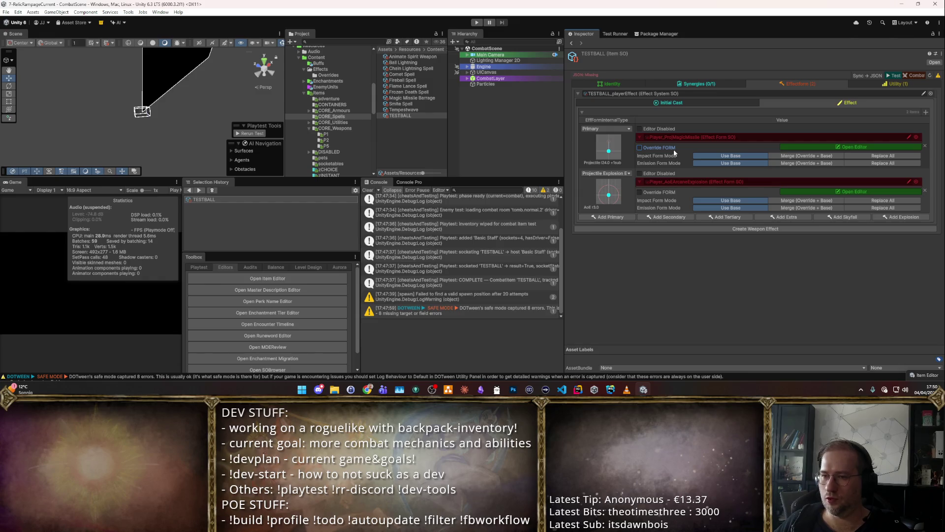
{"action": "left_click", "coordinate": [711, 84]}
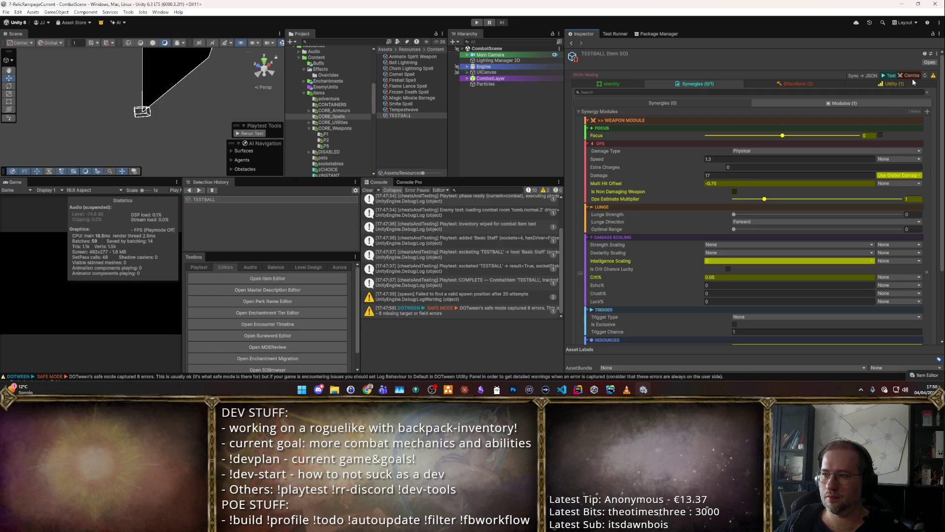
{"action": "key", "text": "ctrl+p"}
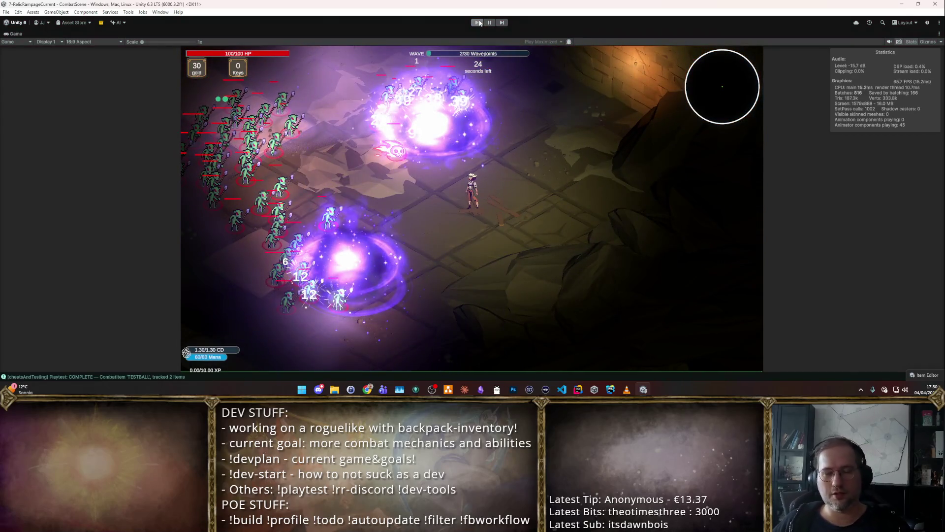
Step: Stop the running TESTBALL combat play-test from the toolbar Play button
{"action": "left_click", "coordinate": [481, 22]}
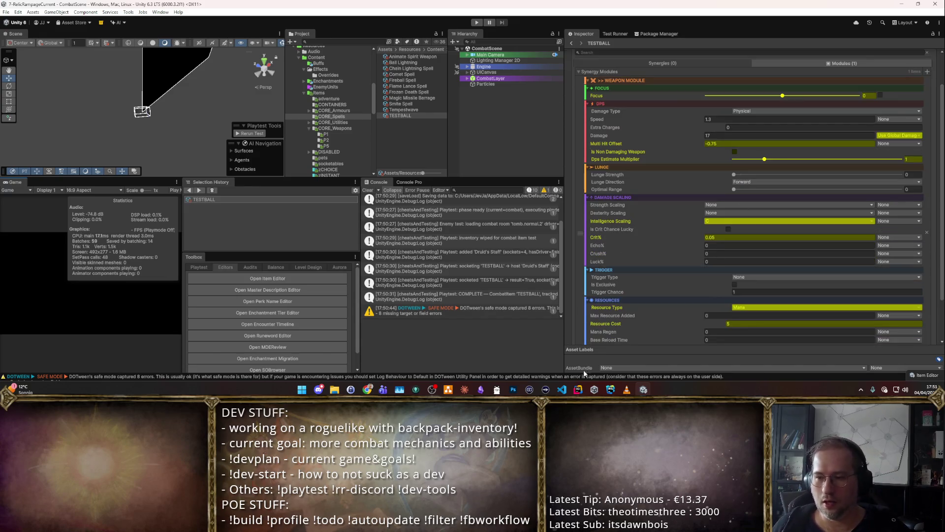
{"action": "key", "text": "alt+Tab"}
{"action": "left_click", "coordinate": [531, 147]}
{"action": "scroll", "coordinate": [493, 143], "scroll_direction": "up", "scroll_amount": 8}
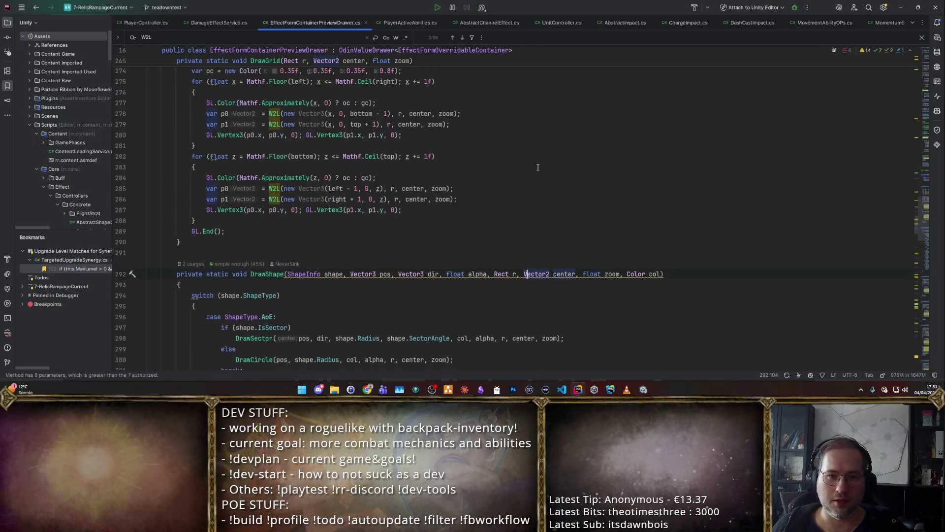
{"action": "scroll", "coordinate": [295, 105], "scroll_direction": "down", "scroll_amount": 1}
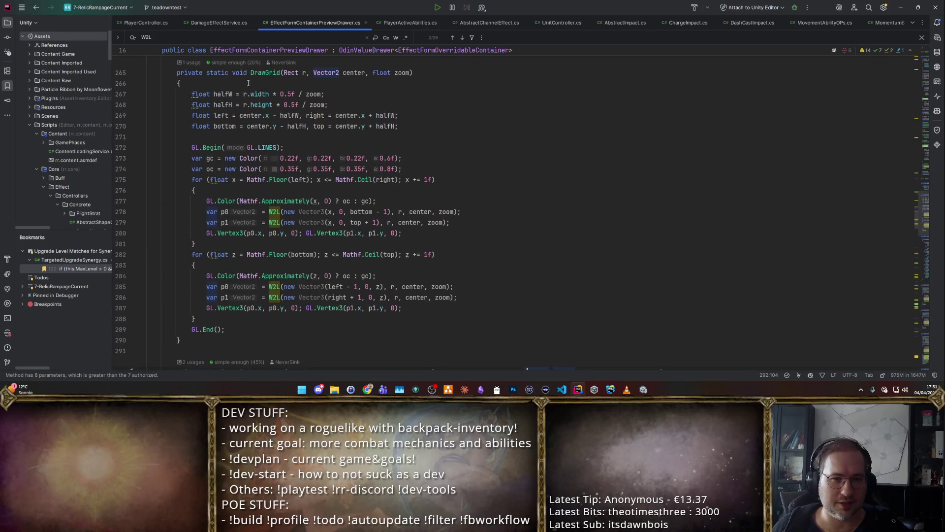
{"action": "left_click", "coordinate": [197, 146]}
{"action": "left_click", "coordinate": [237, 158]}
{"action": "left_click", "coordinate": [197, 147], "text": "ctrl"}
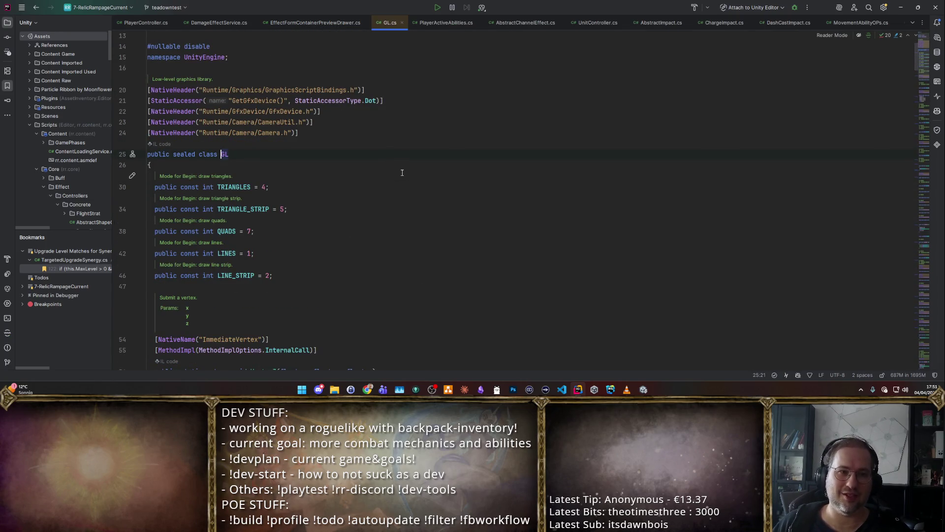
{"action": "key", "text": "ctrl+alt+Left"}
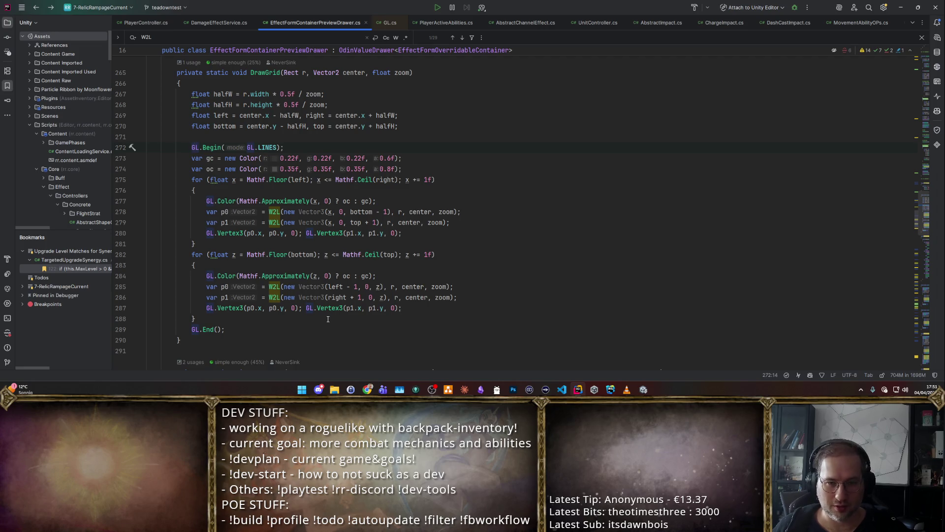
{"action": "left_click", "coordinate": [344, 329]}
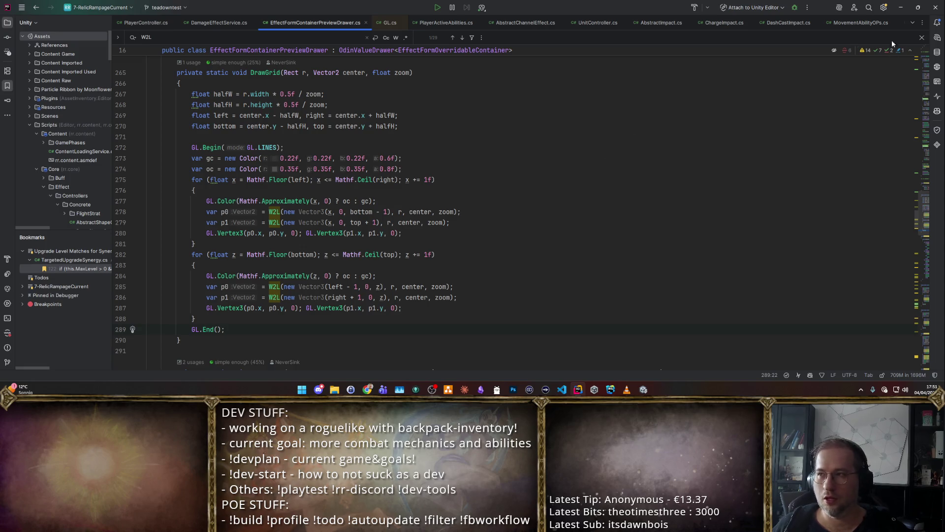
{"action": "left_click", "coordinate": [902, 8]}
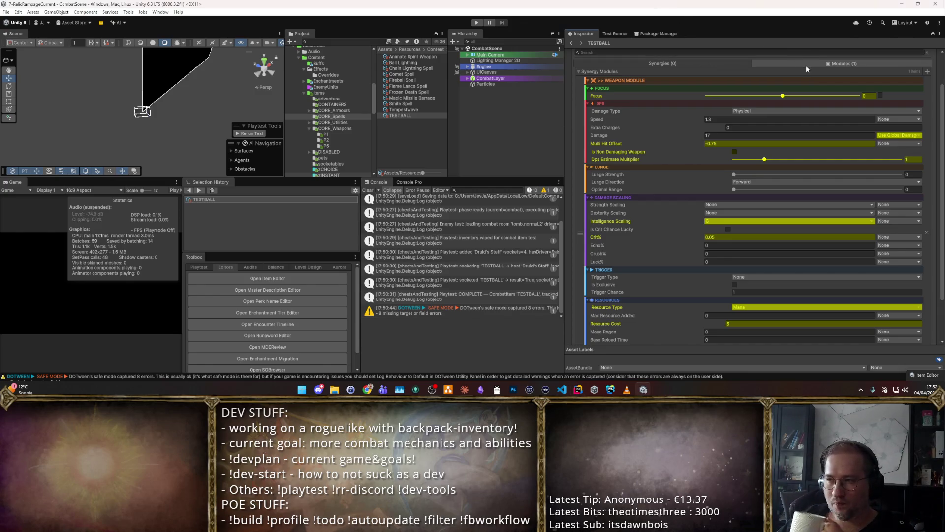
Step: Inspect the Tempestwave spell item, then reselect the TESTBALL item
{"action": "scroll", "coordinate": [814, 146], "scroll_direction": "down", "scroll_amount": 1}
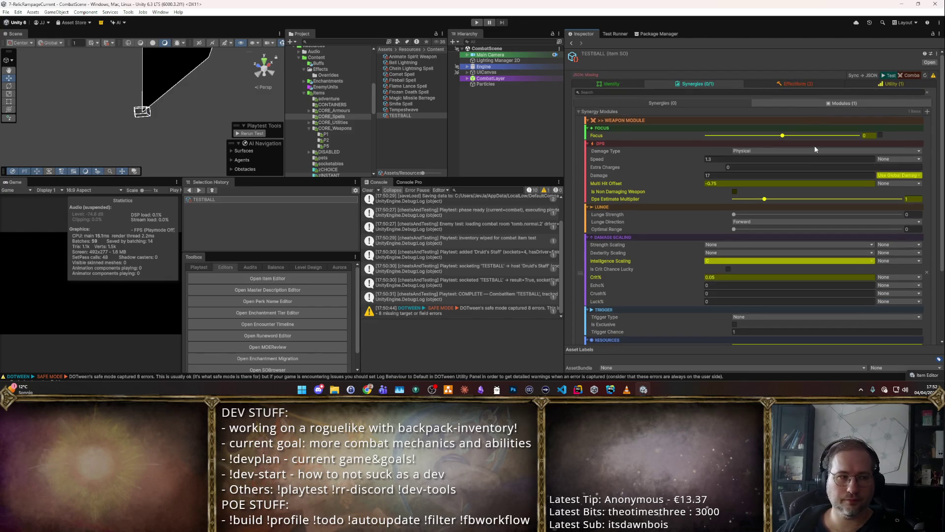
{"action": "scroll", "coordinate": [815, 142], "scroll_direction": "down", "scroll_amount": 1}
{"action": "left_click", "coordinate": [404, 109]}
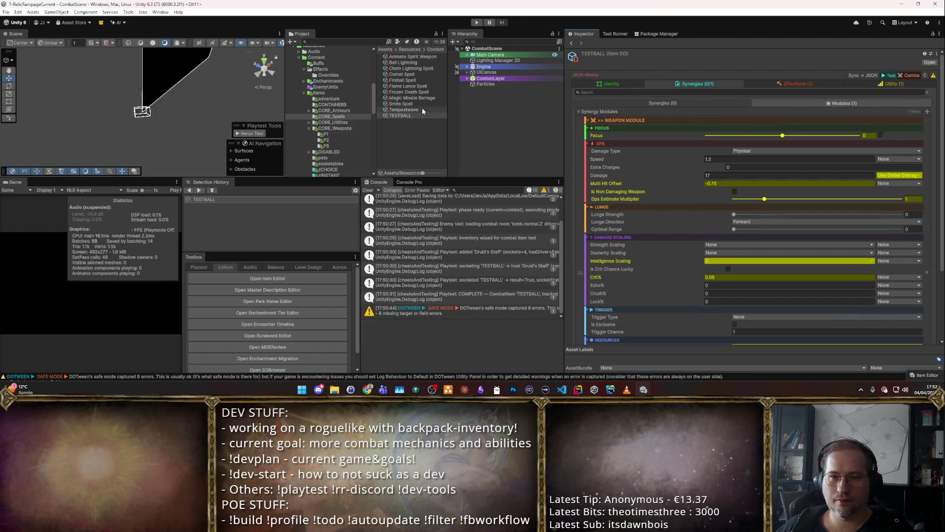
{"action": "left_click", "coordinate": [828, 105]}
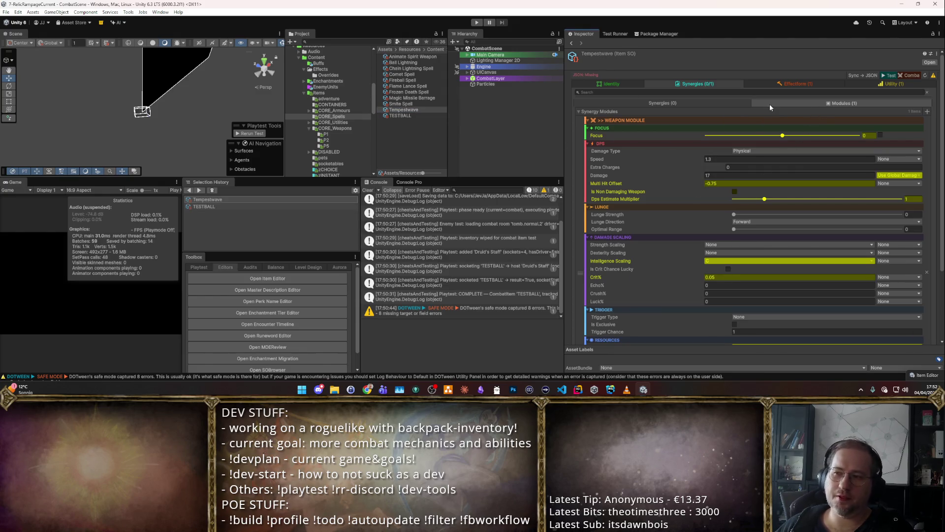
{"action": "left_click", "coordinate": [406, 115]}
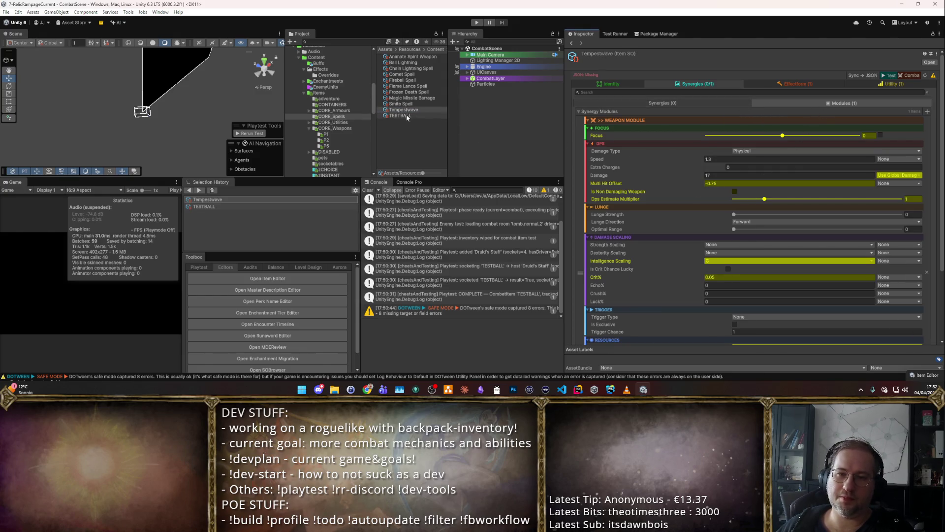
{"action": "left_click", "coordinate": [862, 105]}
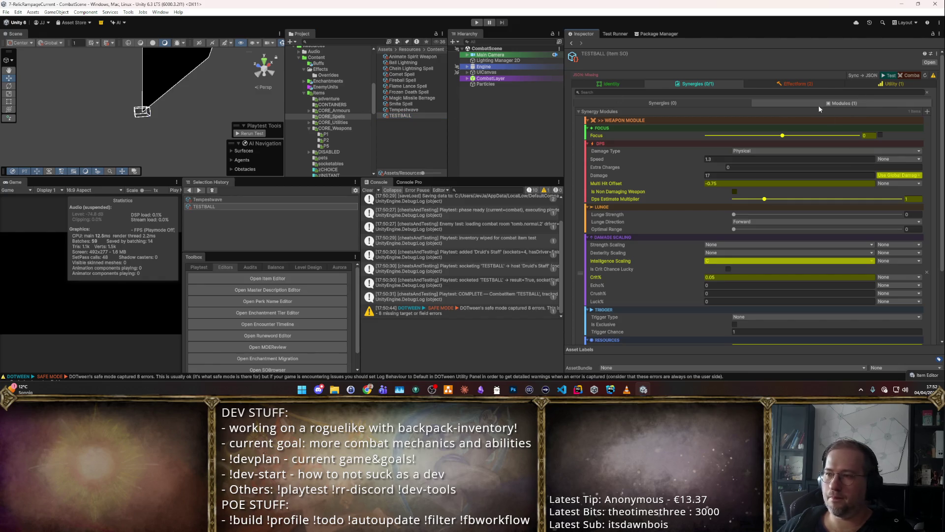
Step: Review TESTBALL's Initial Cast emission settings and start a combat play test
{"action": "left_click", "coordinate": [796, 84]}
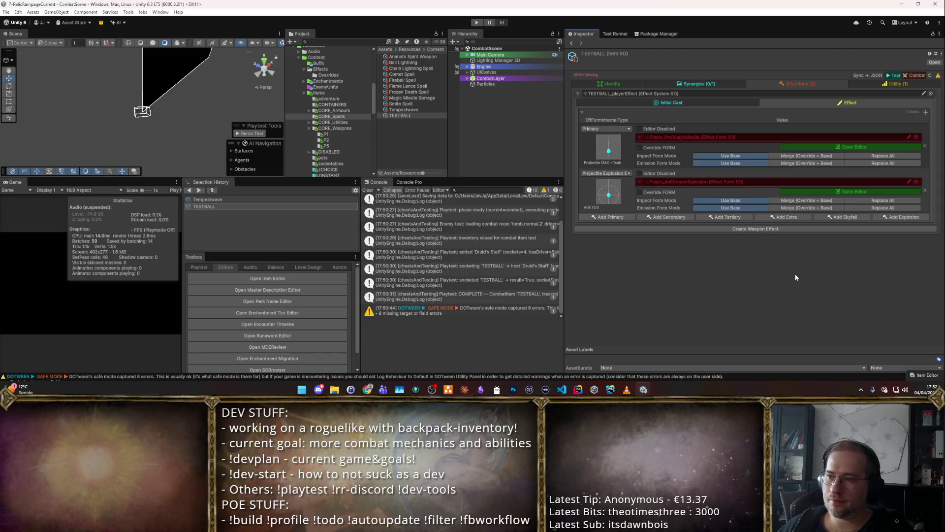
{"action": "left_click", "coordinate": [679, 103]}
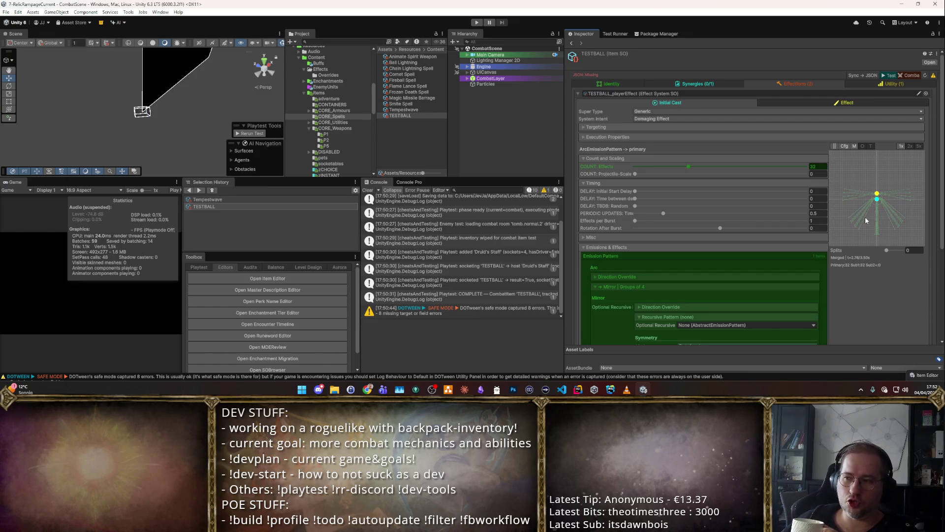
{"action": "scroll", "coordinate": [810, 228], "scroll_direction": "down", "scroll_amount": 4}
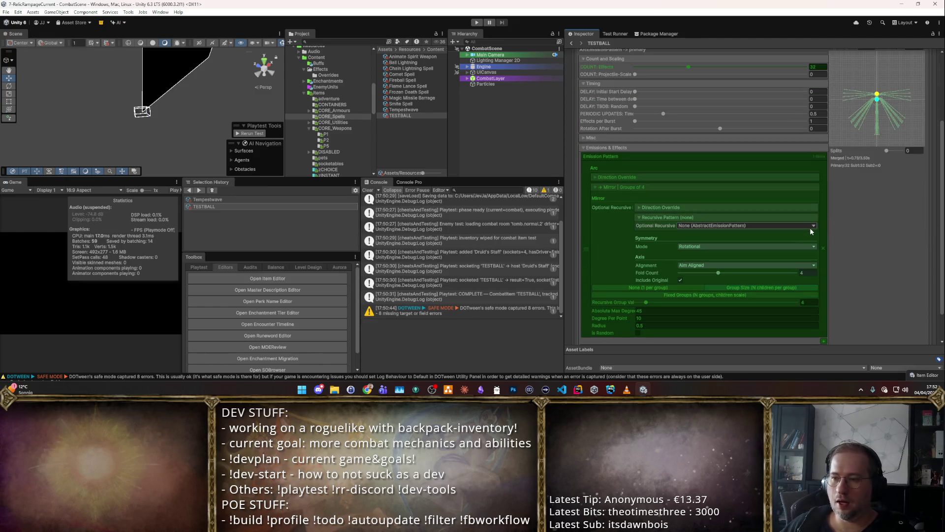
{"action": "scroll", "coordinate": [810, 227], "scroll_direction": "up", "scroll_amount": 4}
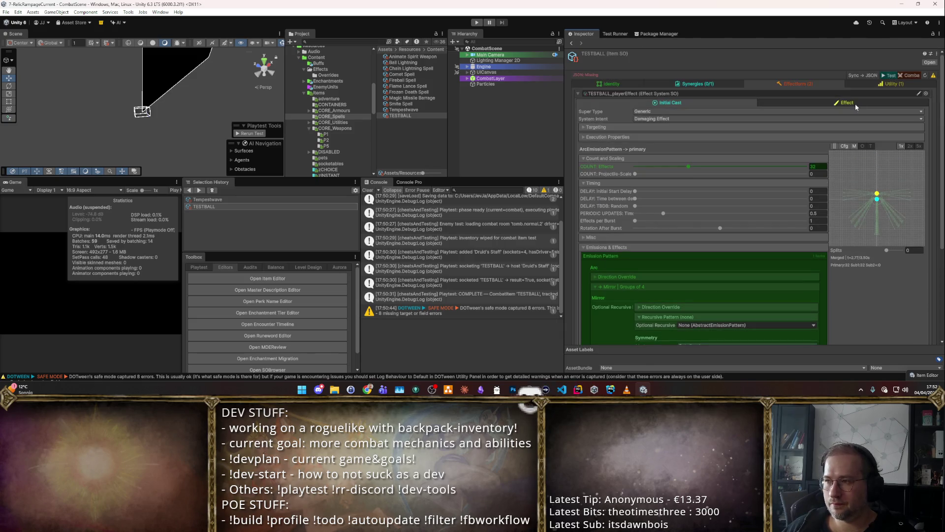
{"action": "left_click", "coordinate": [914, 75]}
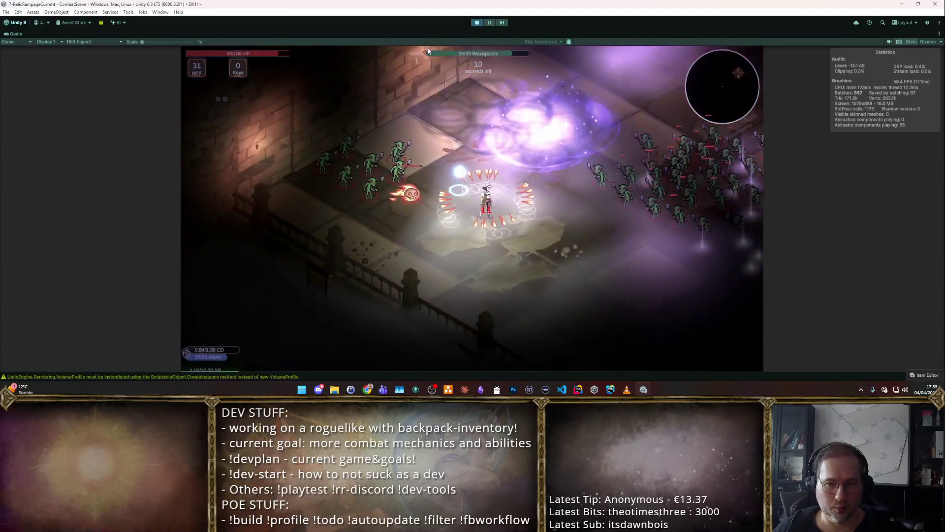
Step: Stop the play test and list TESTBALL's effect forms
{"action": "left_click", "coordinate": [476, 25]}
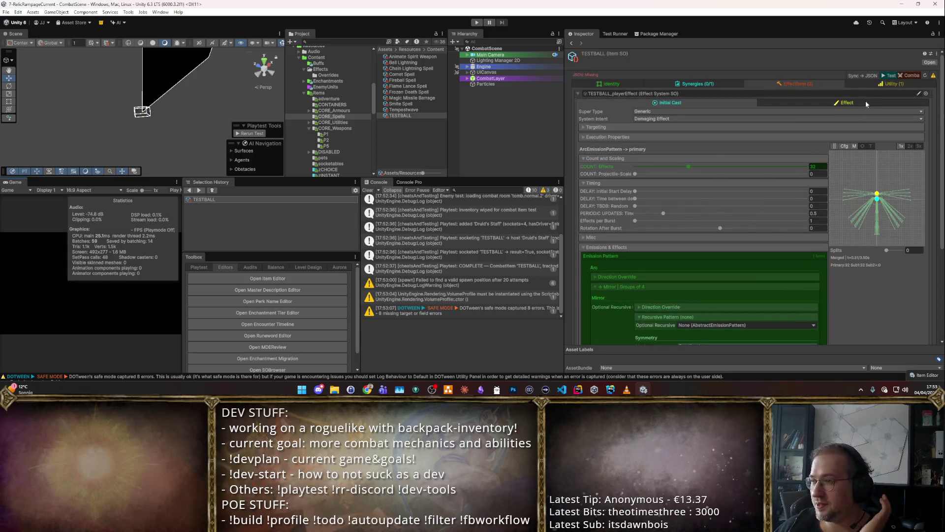
{"action": "left_click", "coordinate": [866, 103]}
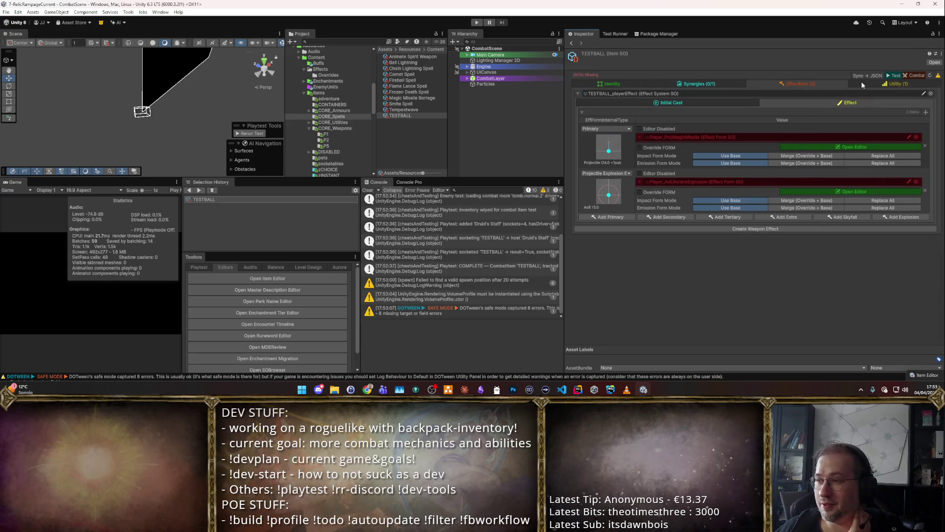
Step: Show Tempestwave's Initial Cast emission settings, clear the Console, and enter Play mode
{"action": "left_click", "coordinate": [722, 104]}
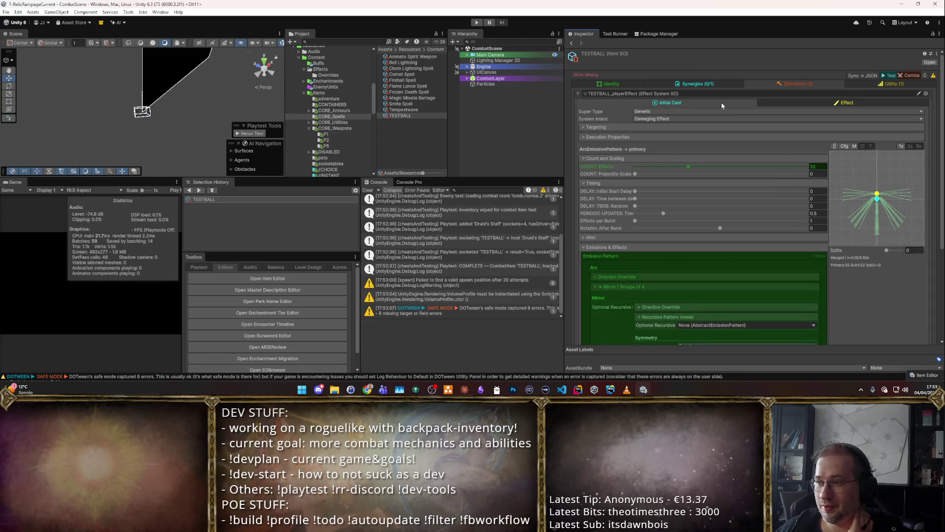
{"action": "scroll", "coordinate": [824, 230], "scroll_direction": "down", "scroll_amount": 3}
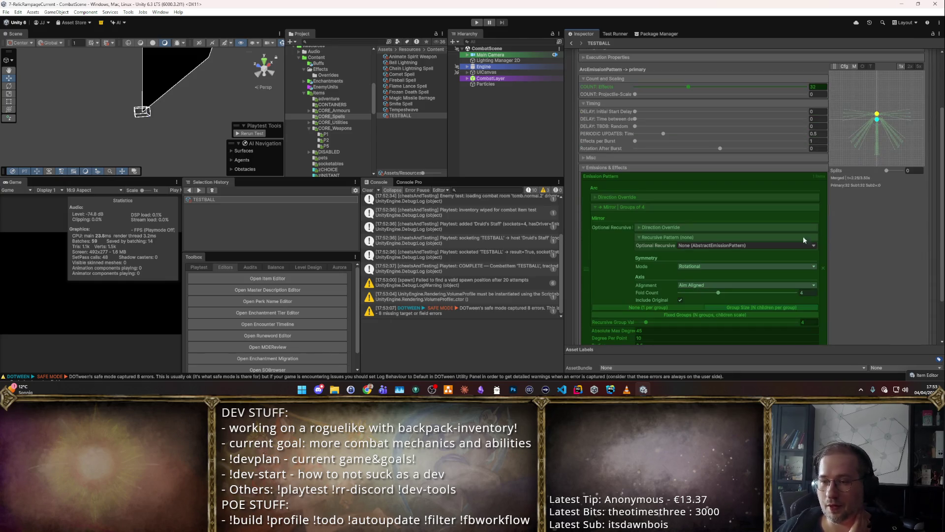
{"action": "left_click", "coordinate": [409, 109]}
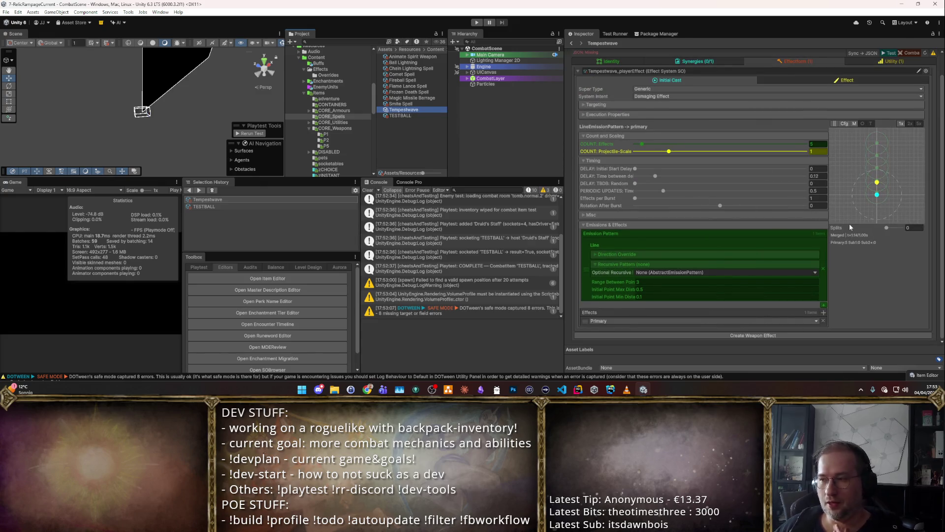
{"action": "scroll", "coordinate": [849, 223], "scroll_direction": "up", "scroll_amount": 1}
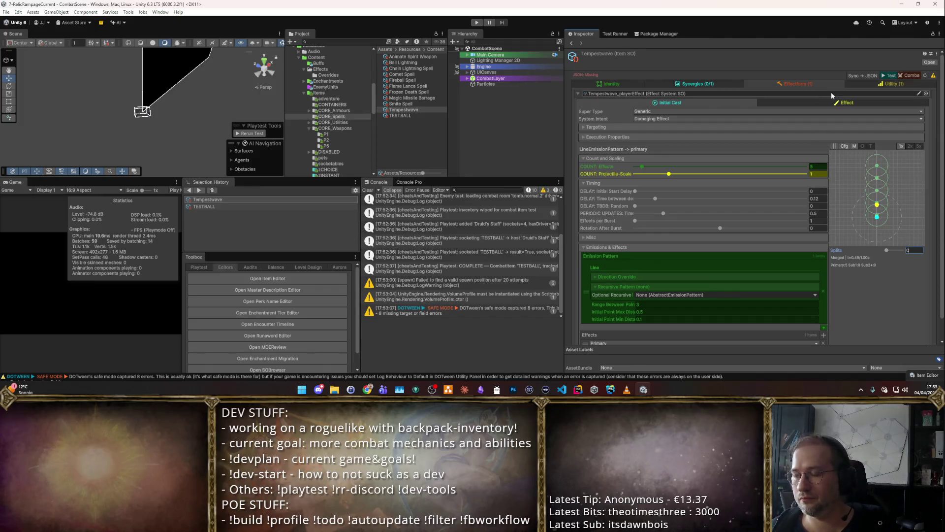
{"action": "left_click", "coordinate": [842, 103]}
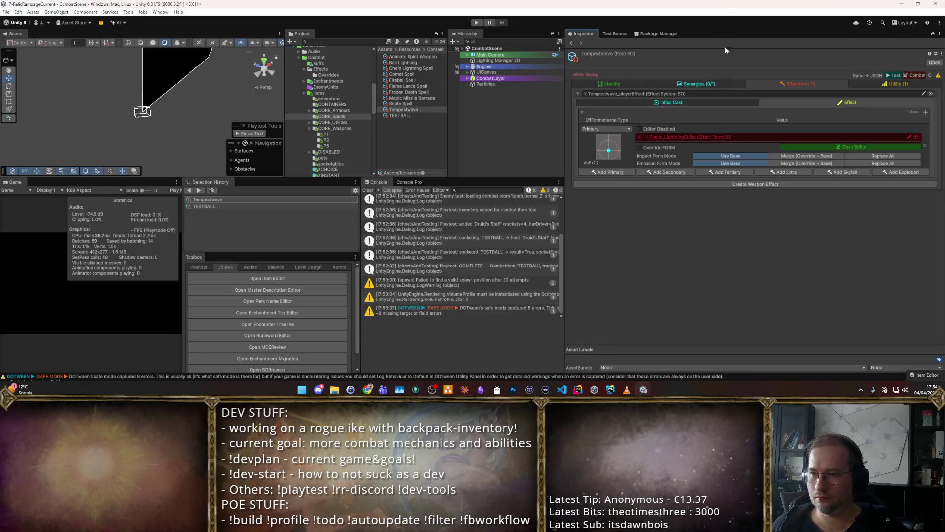
{"action": "left_click", "coordinate": [730, 102]}
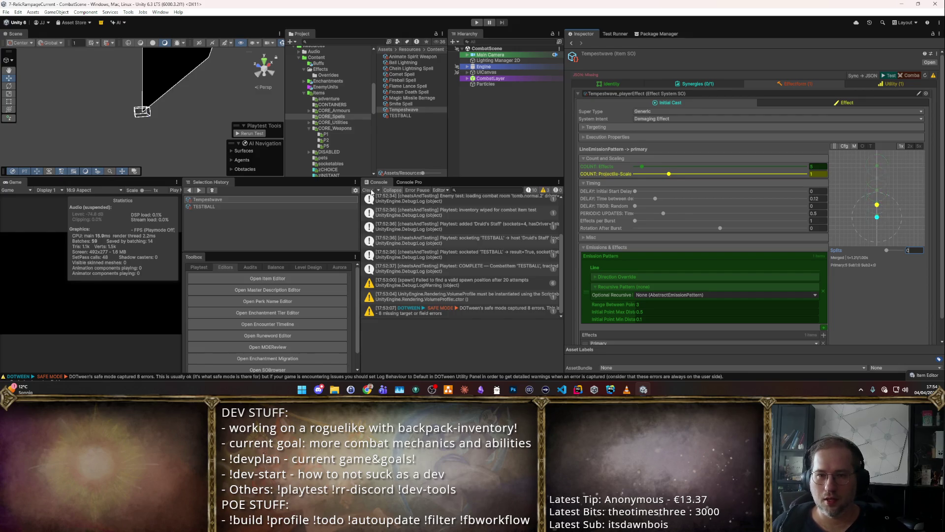
{"action": "left_click", "coordinate": [369, 190]}
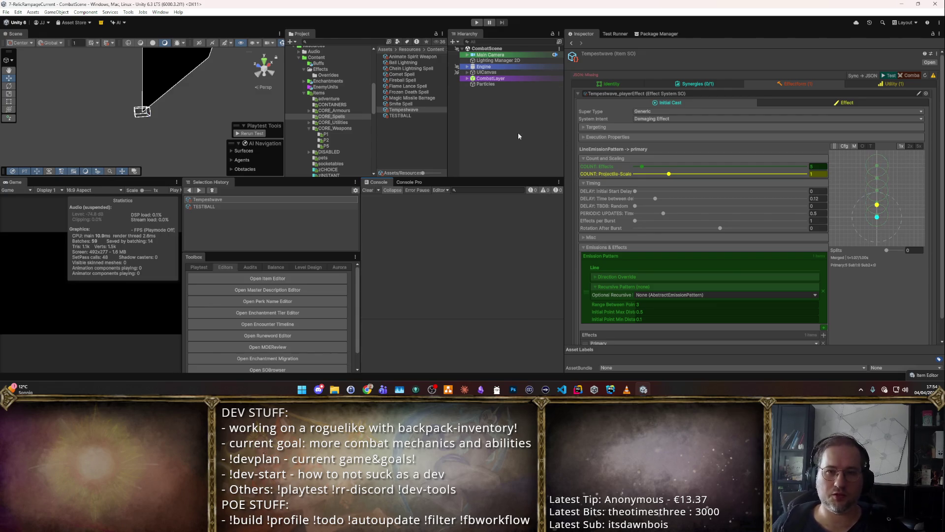
{"action": "left_click", "coordinate": [477, 24]}
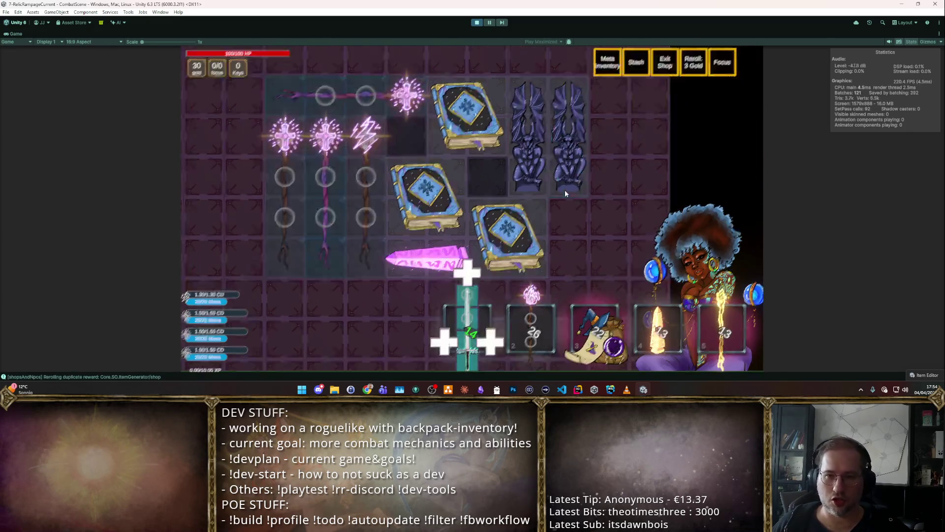
Step: Sell both gargoyle items and the Chain Lightning spell (3 gold) to the merchant
{"action": "mouse_move", "coordinate": [413, 203]}
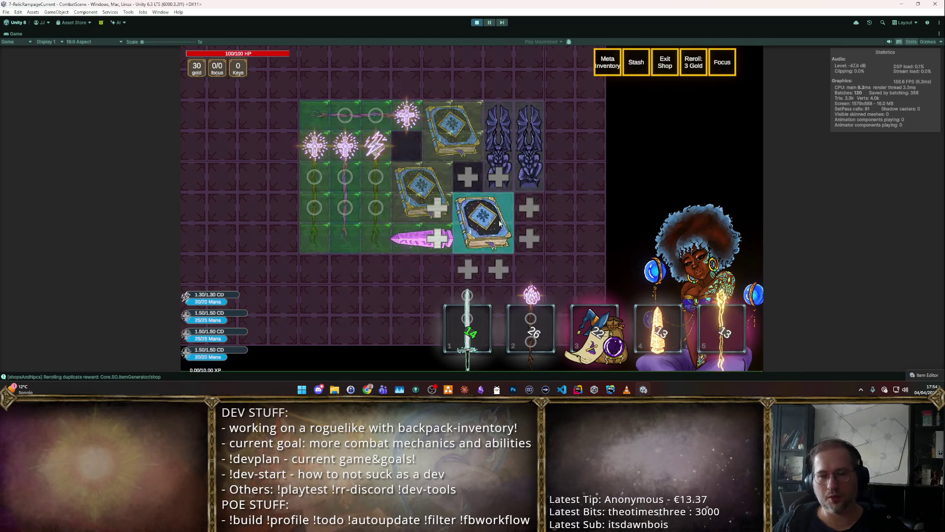
{"action": "mouse_move", "coordinate": [436, 143]}
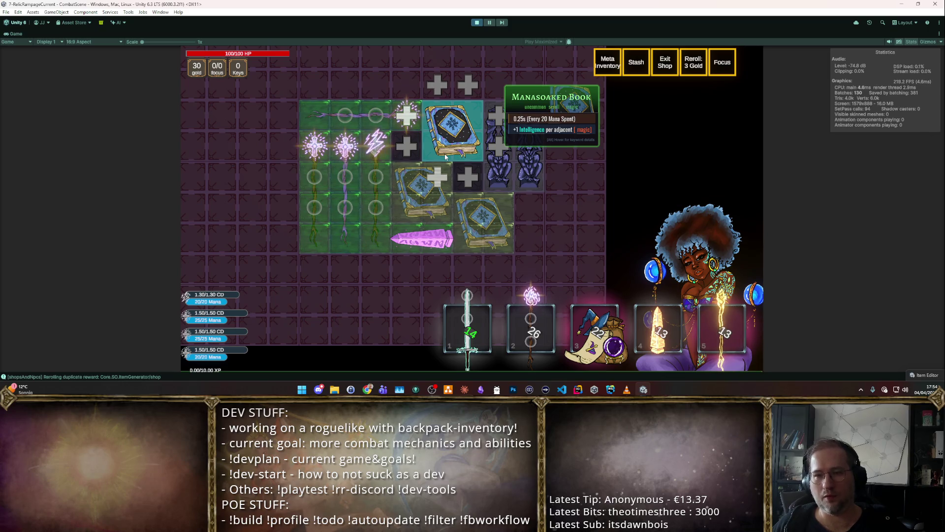
{"action": "mouse_move", "coordinate": [421, 172]}
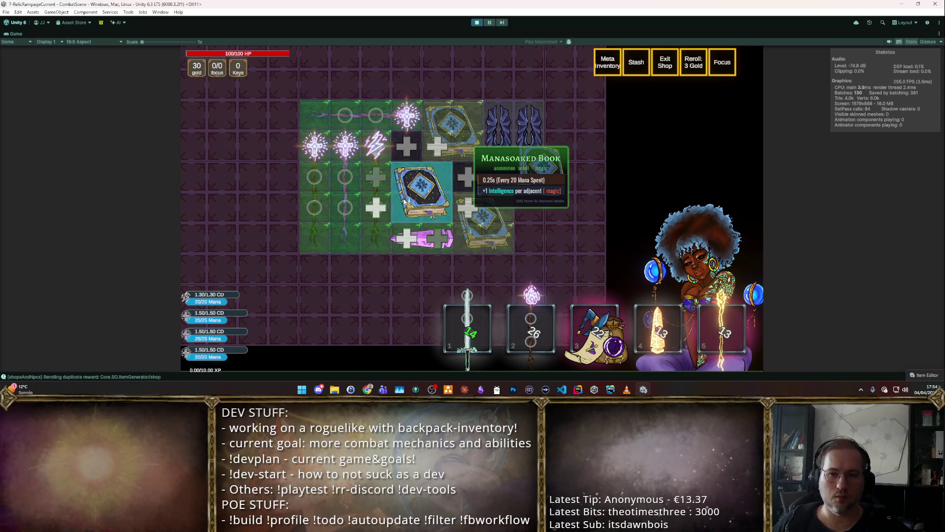
{"action": "mouse_move", "coordinate": [494, 231]}
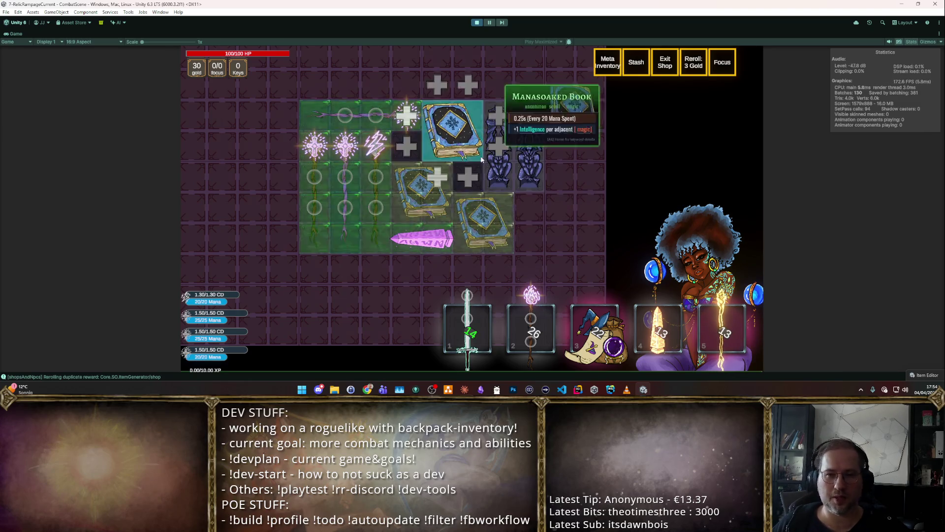
{"action": "mouse_move", "coordinate": [512, 147]}
{"action": "left_mouse_down"}
{"action": "mouse_move", "coordinate": [672, 276]}
{"action": "mouse_move", "coordinate": [675, 269]}
{"action": "left_mouse_up"}
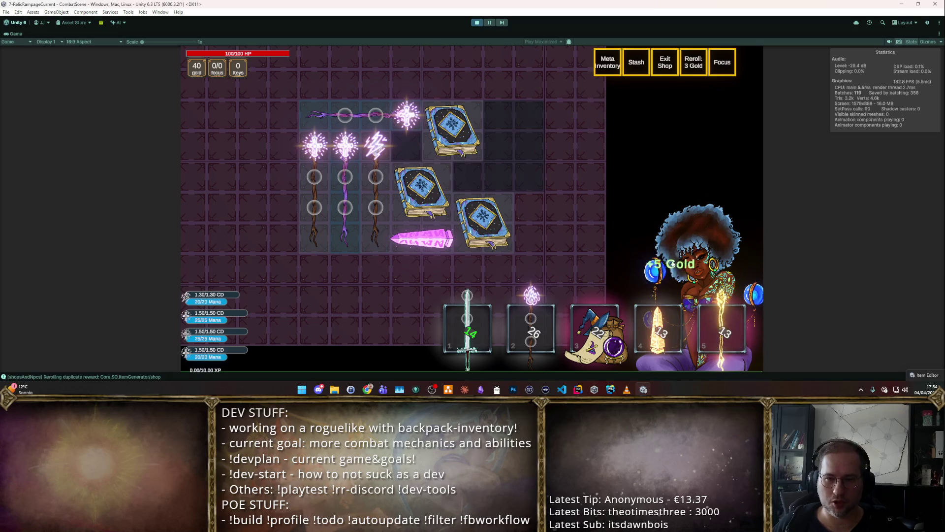
{"action": "left_click_drag", "start_coordinate": [376, 142], "coordinate": [670, 272]}
Step: Move Smite into the empty socket, reposition the Manasoaked Book, and leave the shop
{"action": "mouse_move", "coordinate": [406, 113]}
{"action": "left_mouse_down"}
{"action": "mouse_move", "coordinate": [532, 99]}
{"action": "mouse_move", "coordinate": [376, 146]}
{"action": "left_mouse_up"}
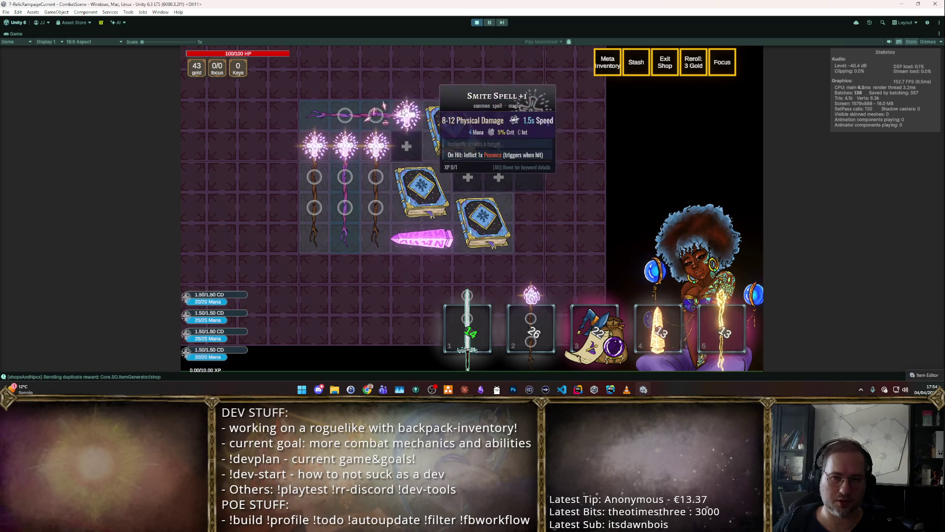
{"action": "mouse_move", "coordinate": [422, 188]}
{"action": "left_mouse_down"}
{"action": "mouse_move", "coordinate": [389, 179]}
{"action": "mouse_move", "coordinate": [407, 167]}
{"action": "left_mouse_up"}
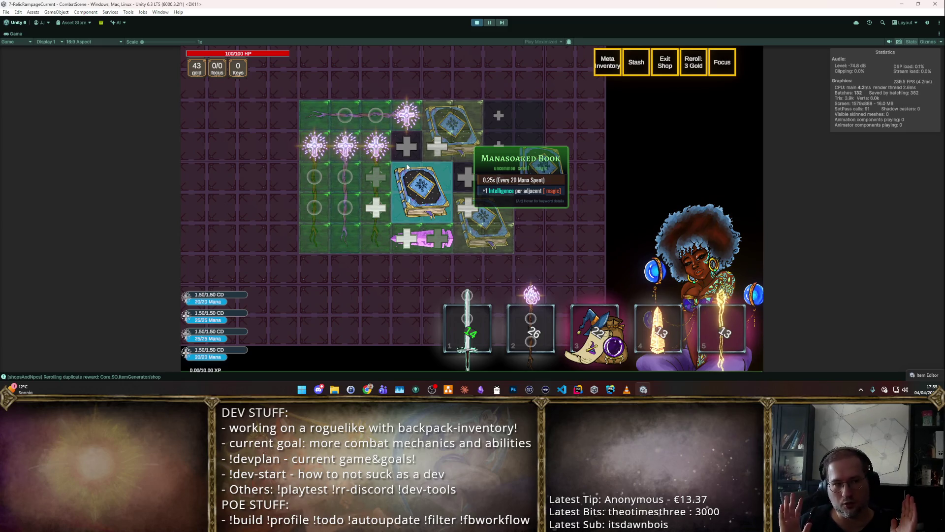
{"action": "left_click", "coordinate": [407, 167]}
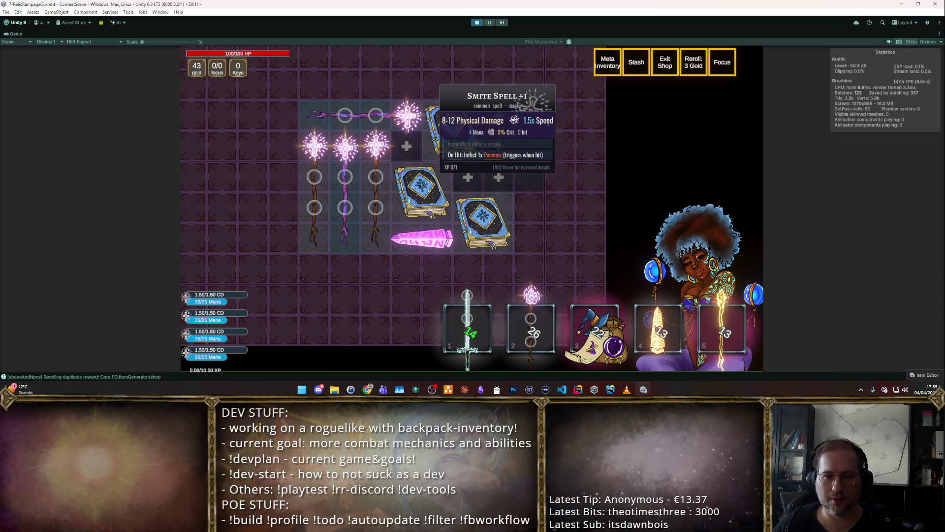
{"action": "key", "text": "Escape"}
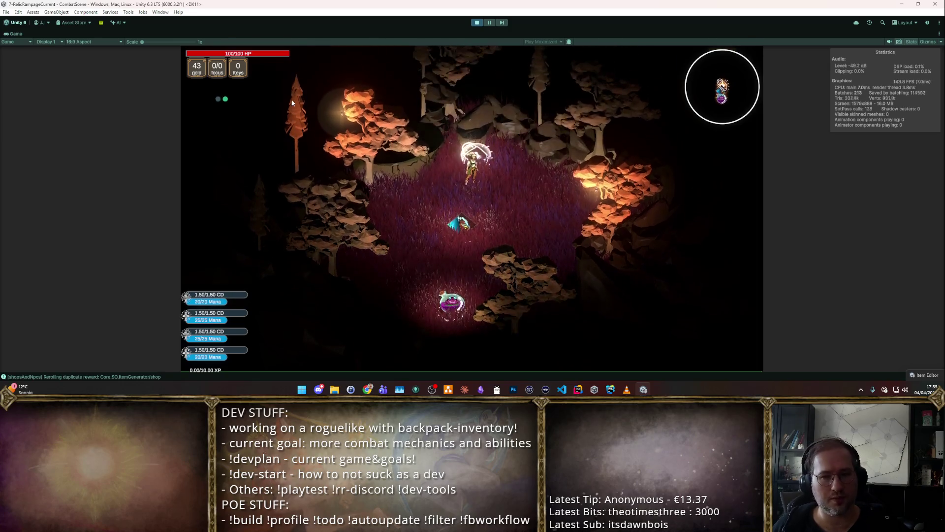
Step: Pick the next room, take Boost Echo Chance, Swiftness and Projectiles upgrades, then stop playing
{"action": "left_click", "coordinate": [365, 179]}
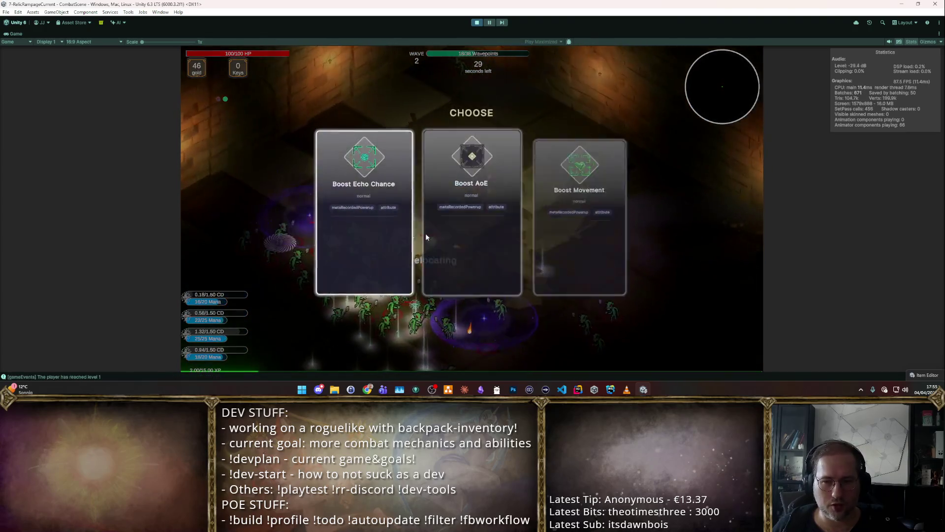
{"action": "key", "text": "1"}
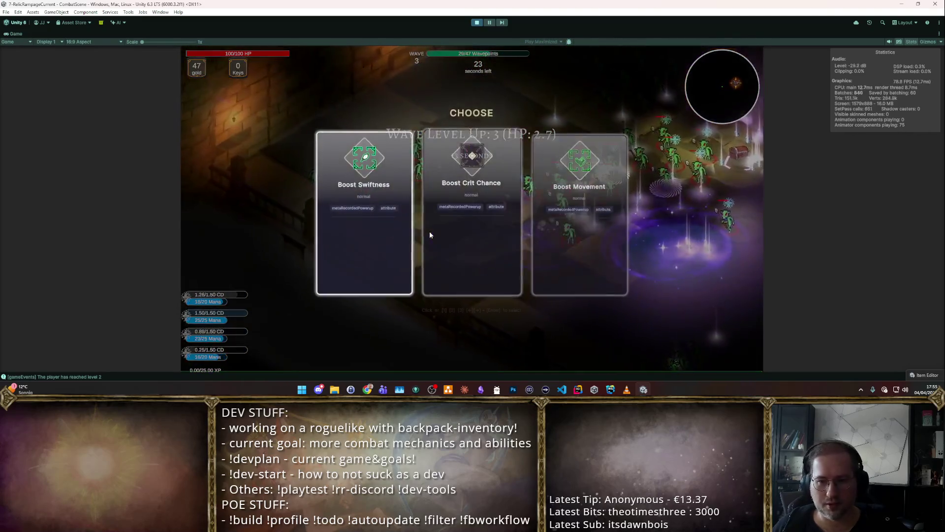
{"action": "key", "text": "1"}
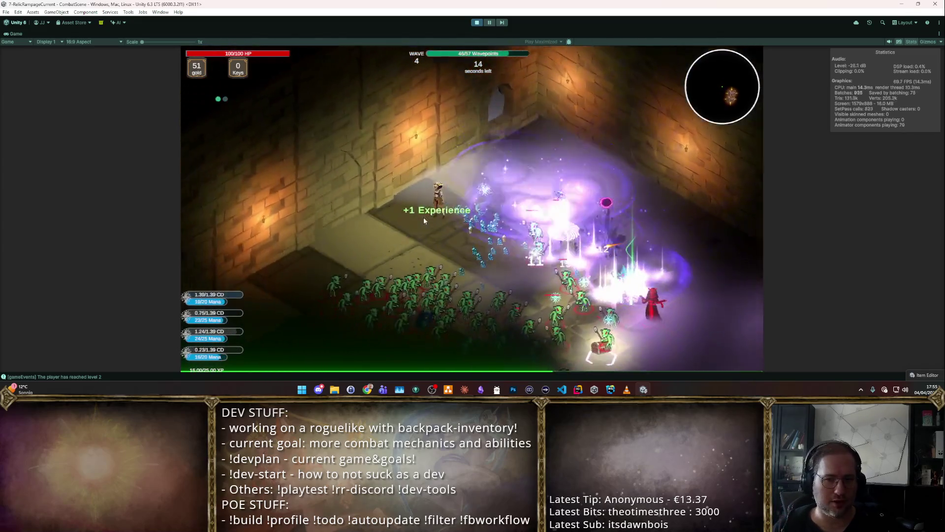
{"action": "left_click", "coordinate": [424, 219]}
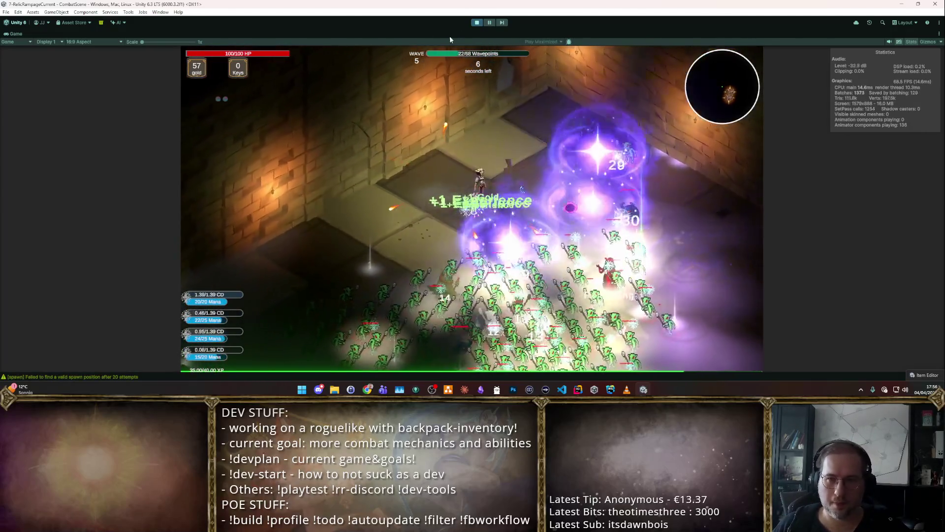
{"action": "left_click", "coordinate": [477, 22]}
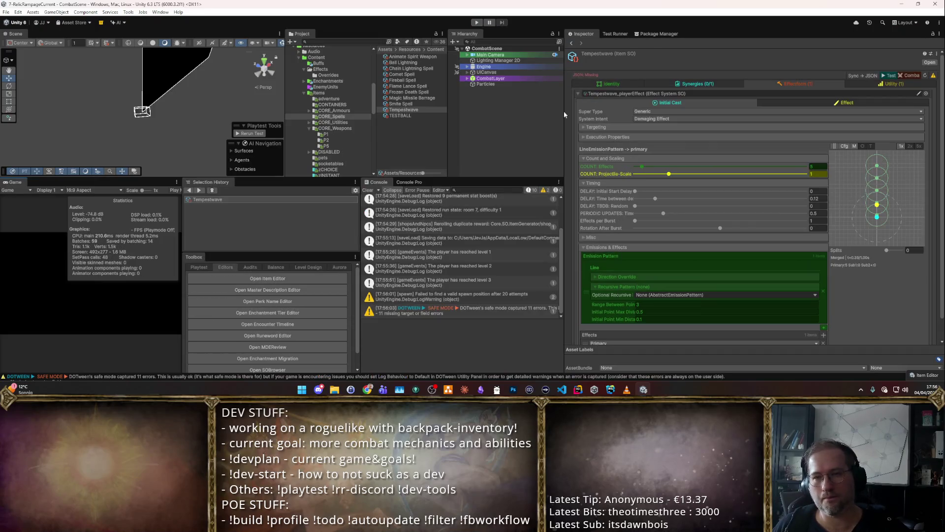
Step: Start the game, move the staff into the backpack grid, and buy the Hatchet
{"action": "left_click", "coordinate": [476, 23]}
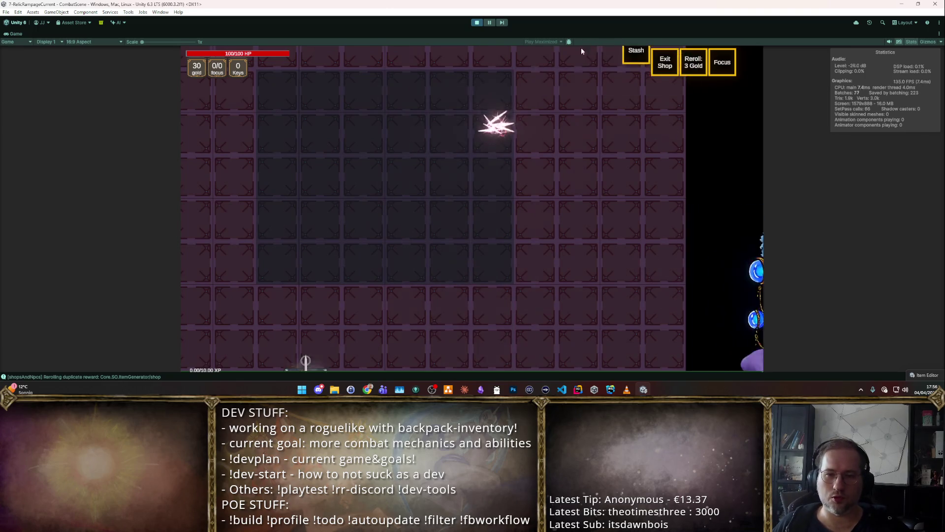
{"action": "mouse_move", "coordinate": [626, 324]}
{"action": "left_mouse_down"}
{"action": "mouse_move", "coordinate": [621, 285]}
{"action": "mouse_move", "coordinate": [289, 184]}
{"action": "left_mouse_up"}
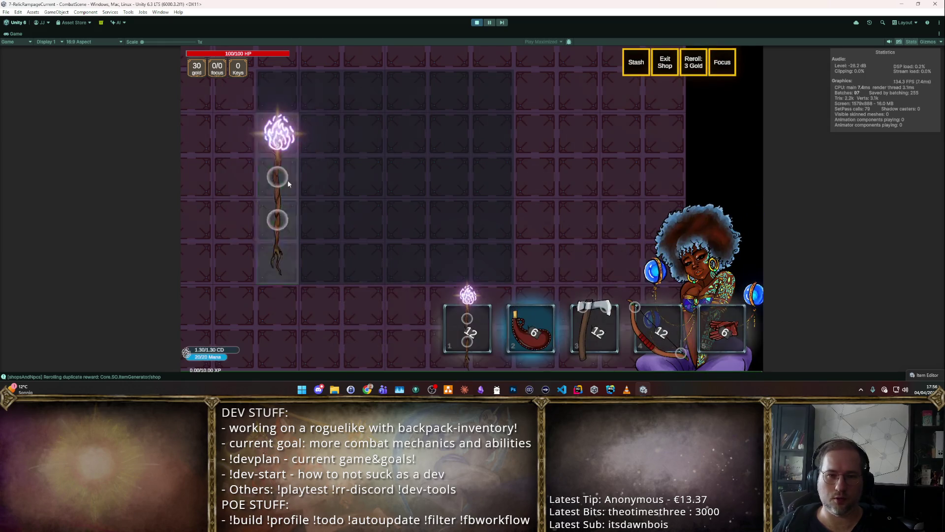
{"action": "key", "text": "F2"}
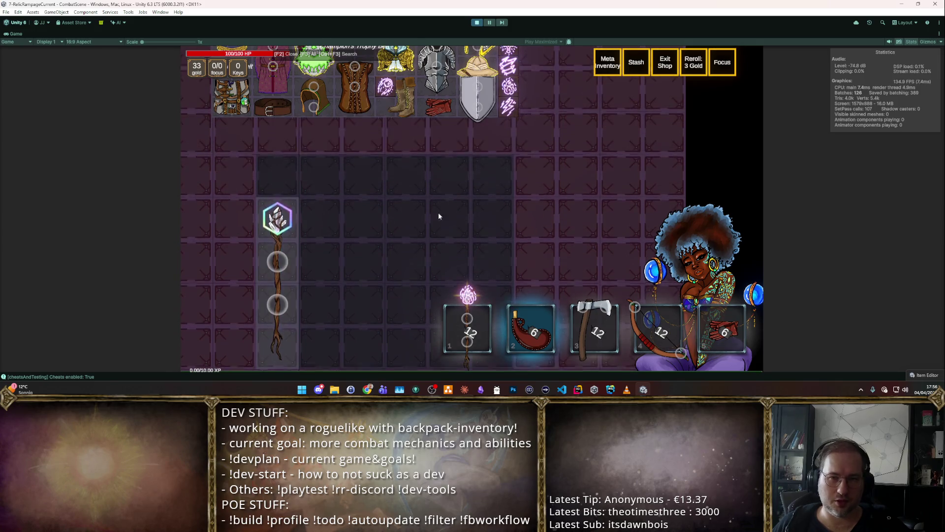
{"action": "key", "text": "F2"}
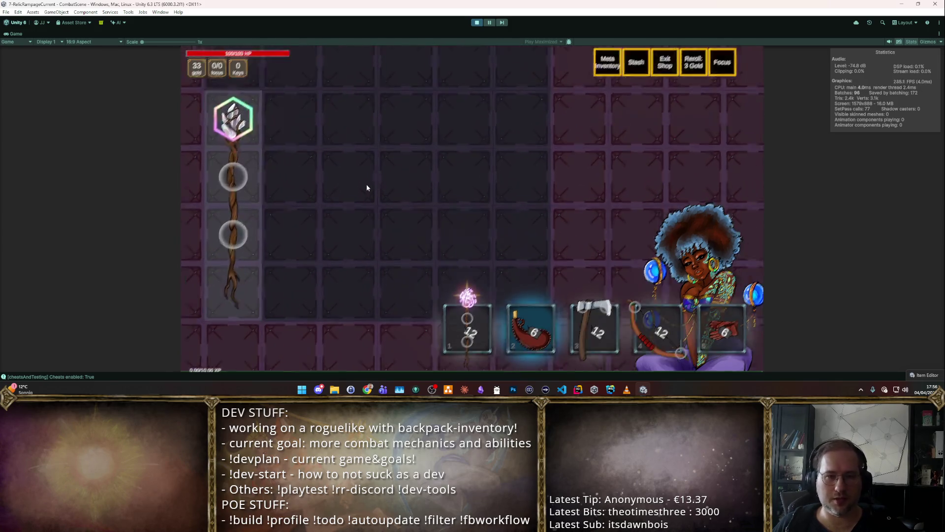
{"action": "mouse_move", "coordinate": [594, 328]}
{"action": "left_mouse_down"}
{"action": "mouse_move", "coordinate": [358, 175]}
{"action": "mouse_move", "coordinate": [376, 167]}
{"action": "mouse_move", "coordinate": [726, 285]}
{"action": "left_mouse_up"}
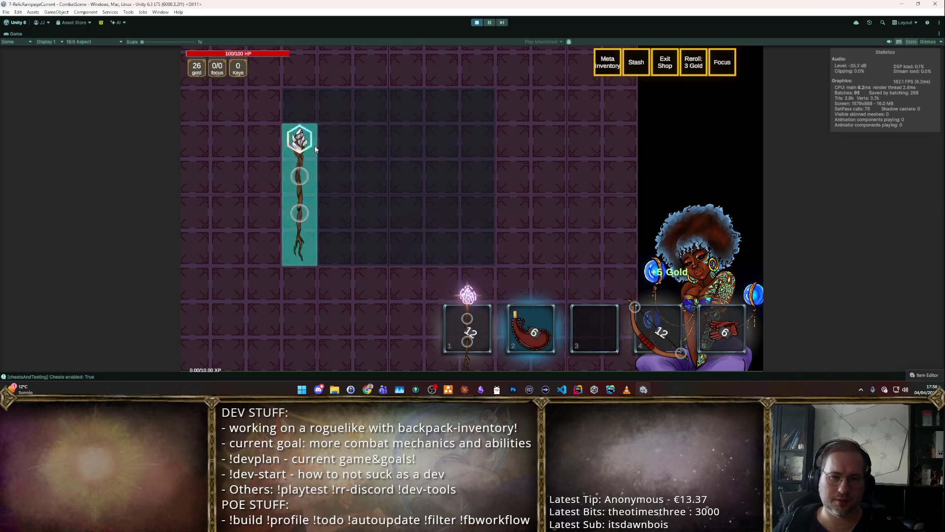
Step: Socket Magic Missile Barrage into the staff via the F2 cheat browser and start combat
{"action": "key", "text": "F2"}
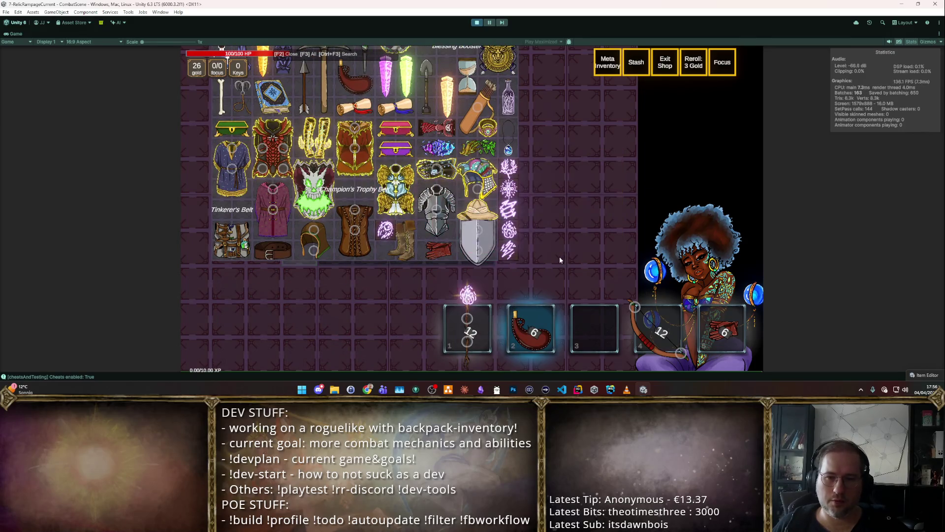
{"action": "left_click_drag", "start_coordinate": [374, 187], "coordinate": [297, 140]}
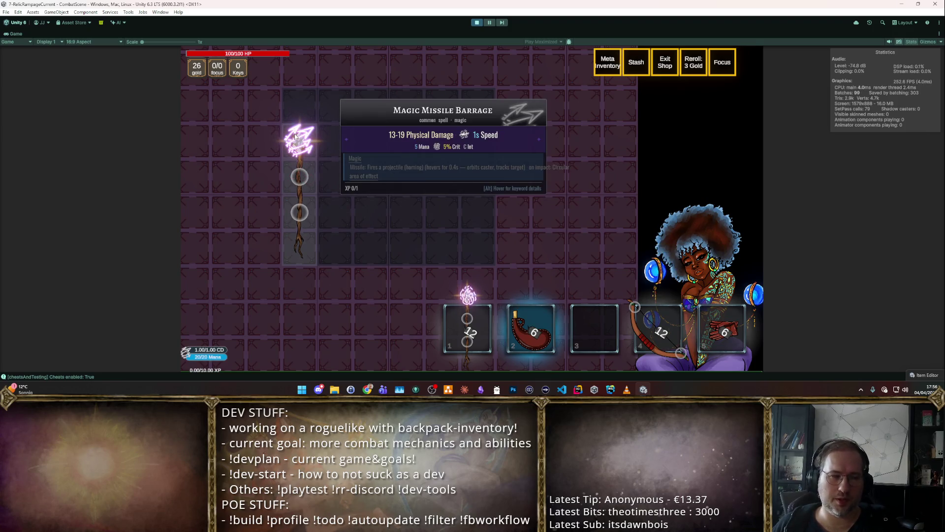
{"action": "key", "text": "Tab"}
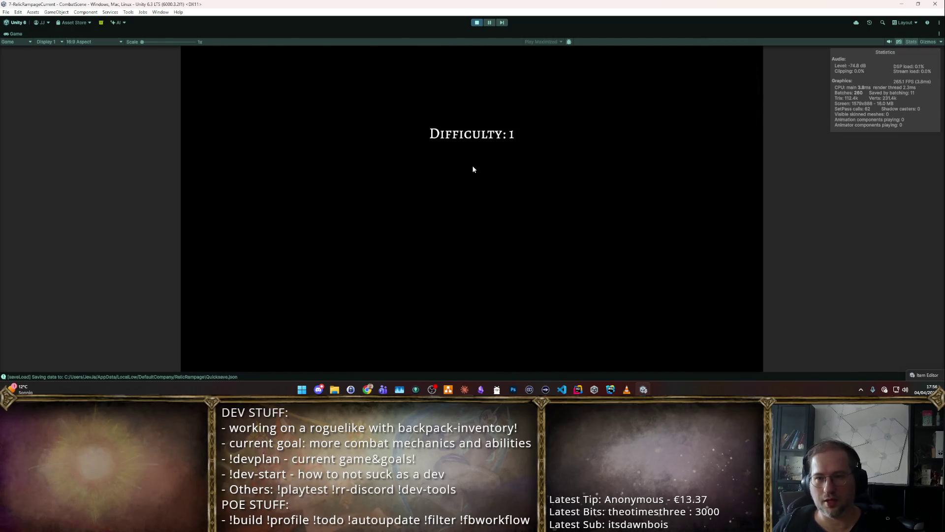
Step: Fight the goblin pack with Magic Missile Barrage while moving around, then exit Play mode
{"action": "key", "text": "w"}
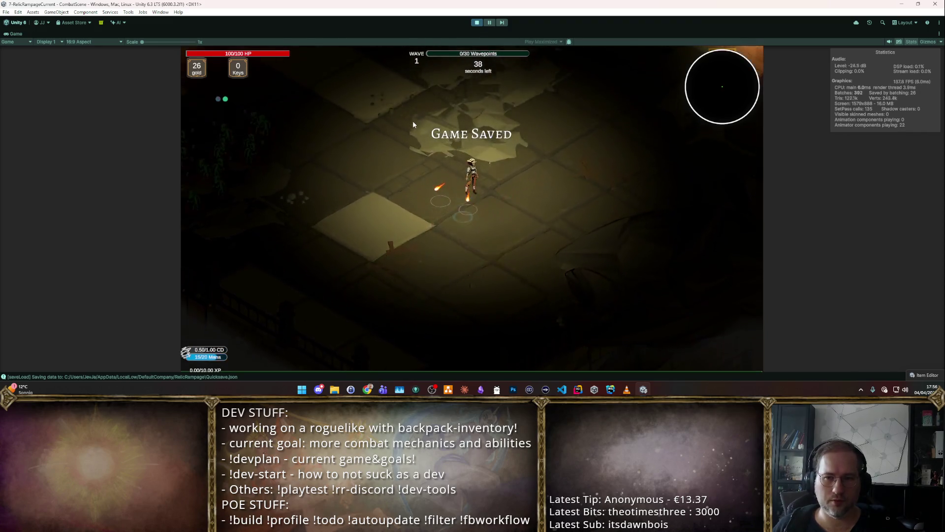
{"action": "left_click", "coordinate": [320, 199]}
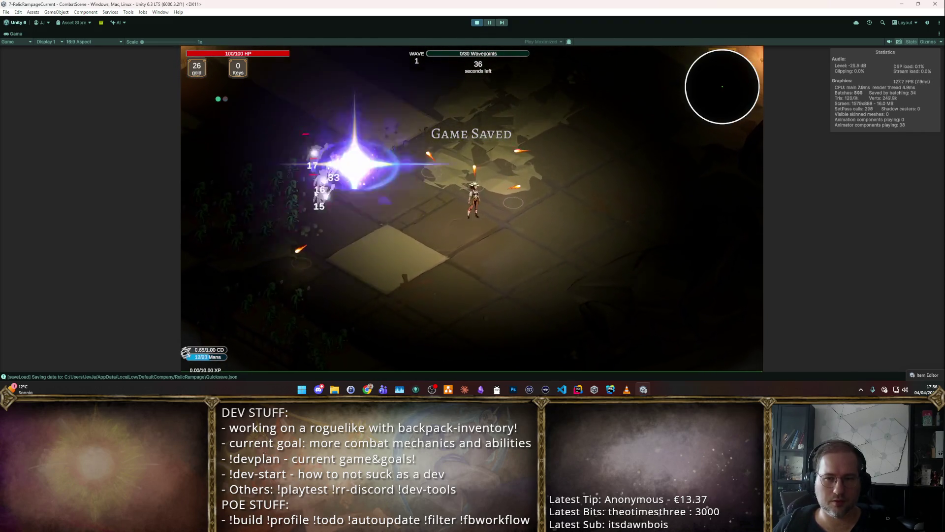
{"action": "key", "text": "w"}
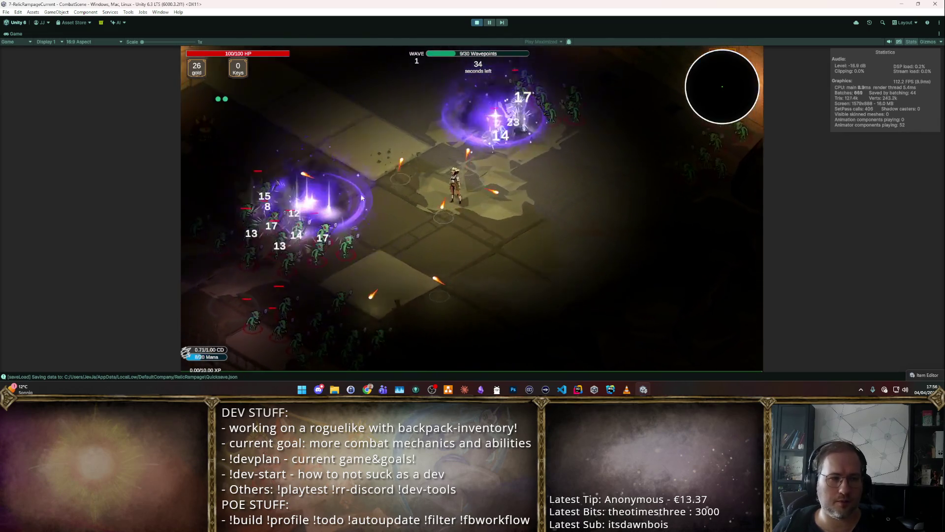
{"action": "key", "text": "s"}
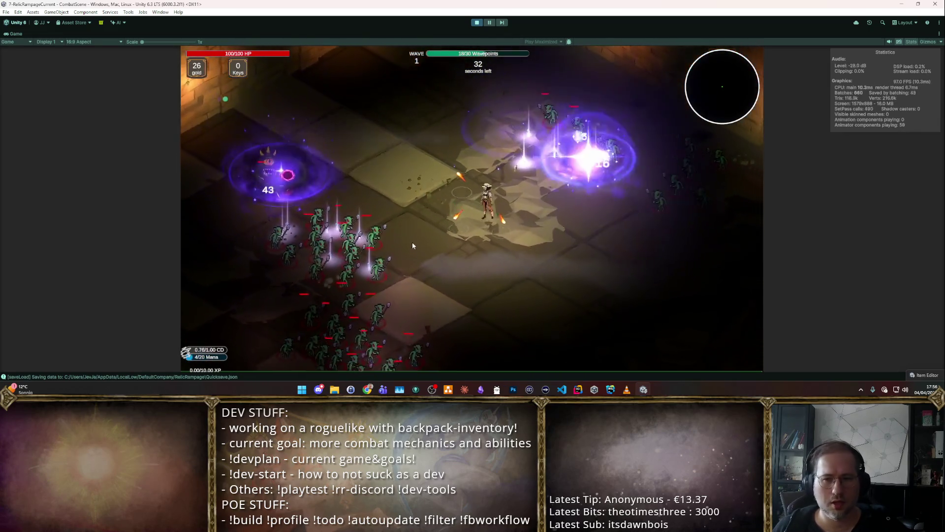
{"action": "key", "text": "s"}
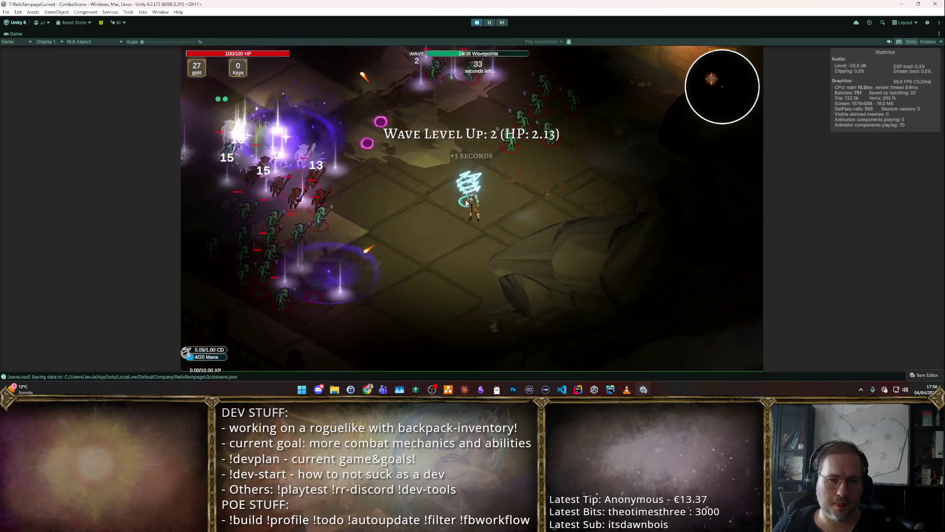
{"action": "key", "text": "w"}
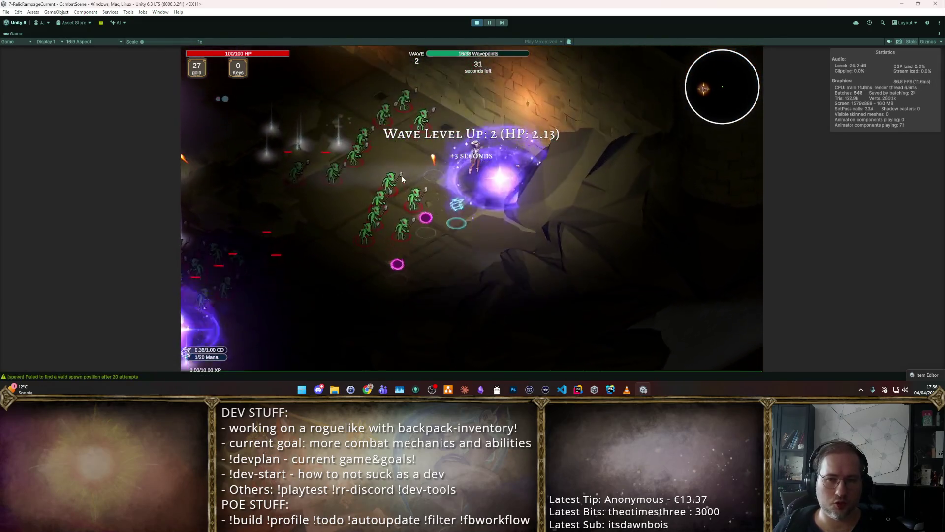
{"action": "key", "text": "w"}
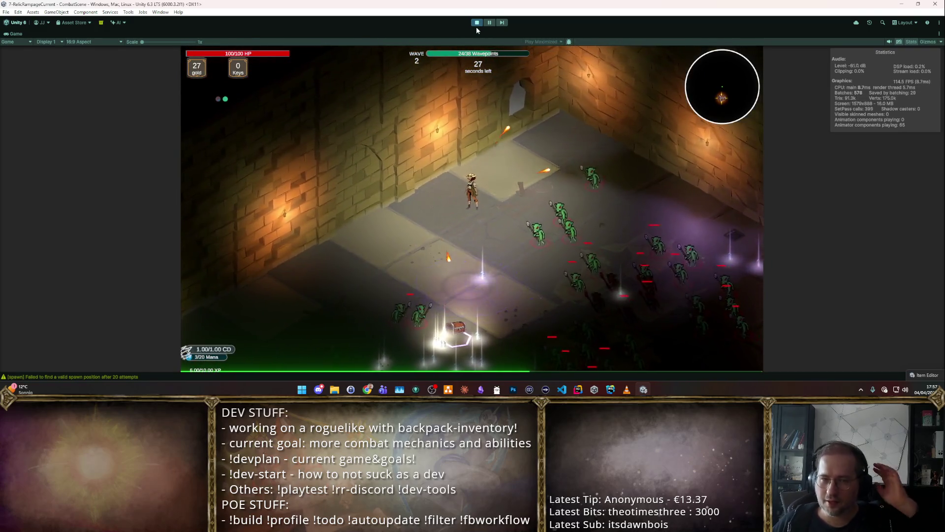
{"action": "left_click", "coordinate": [475, 23]}
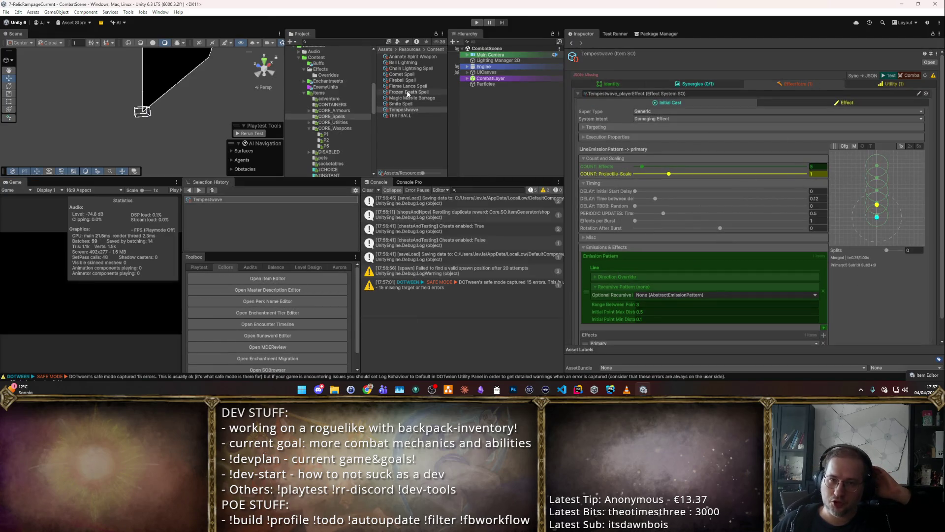
Step: Inspect Magic Missile Barrage, then Comet Spell, then Magic Missile Barrage again, and enter Play mode at the shop
{"action": "left_click", "coordinate": [423, 98]}
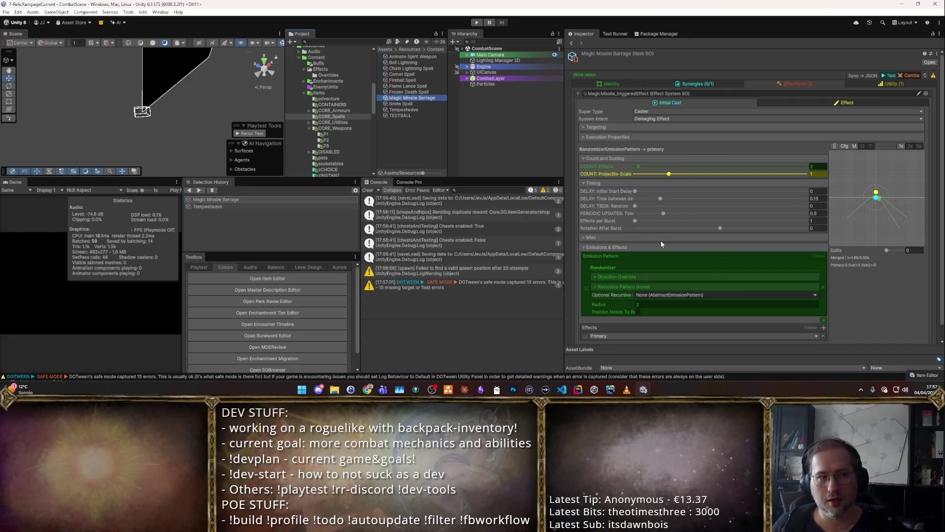
{"action": "left_click", "coordinate": [397, 74]}
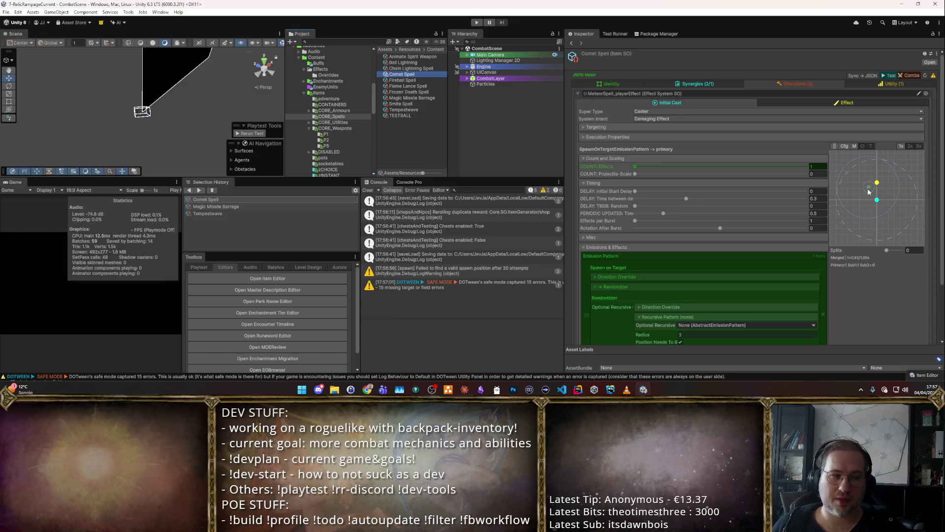
{"action": "left_click", "coordinate": [406, 92]}
{"action": "left_click", "coordinate": [408, 98]}
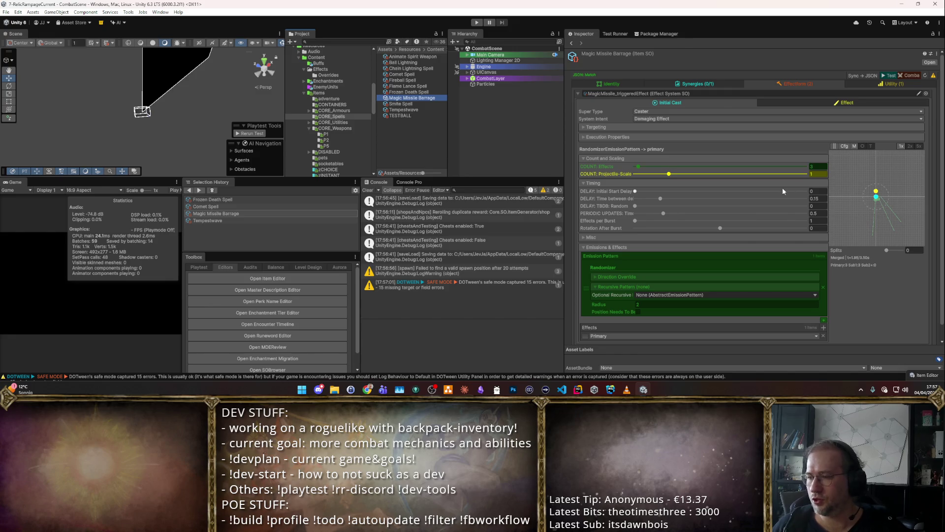
{"action": "left_click", "coordinate": [476, 22]}
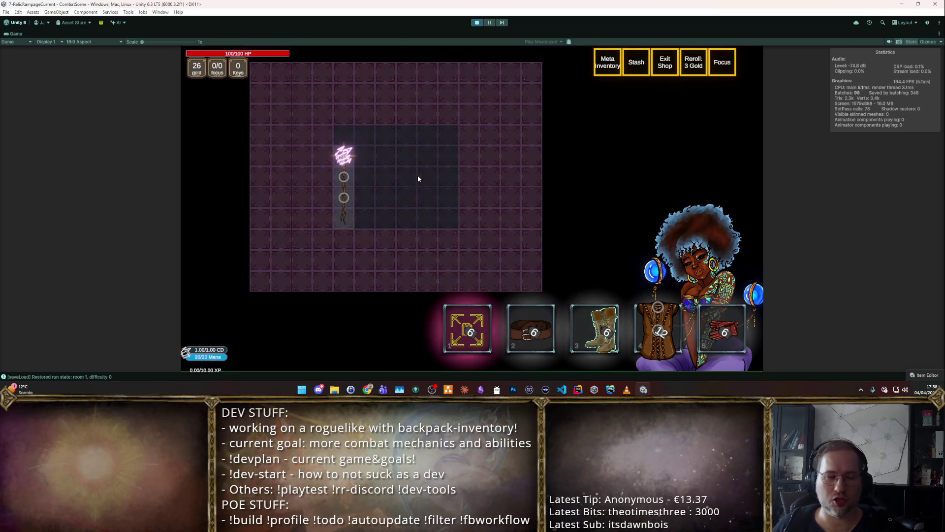
{"action": "scroll", "coordinate": [418, 175], "scroll_direction": "up", "scroll_amount": 3}
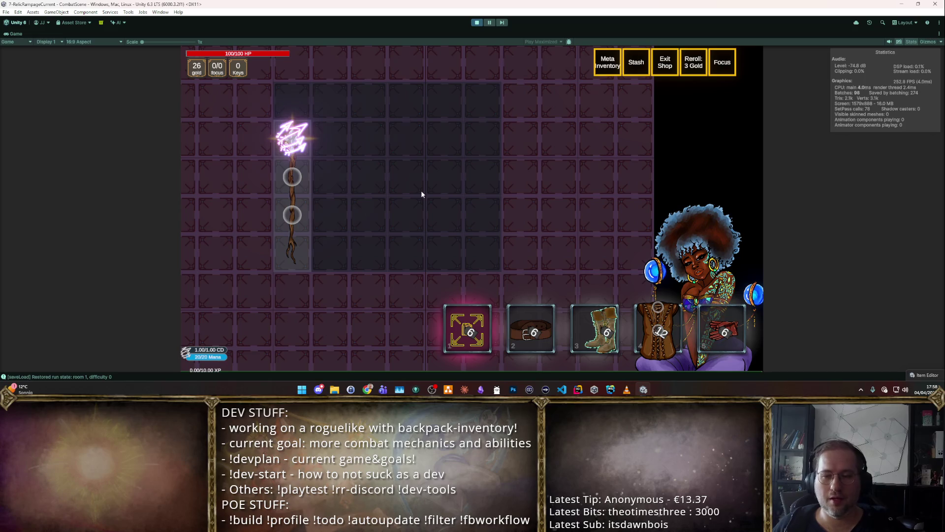
Step: Drag Warlock's Tome from the F2 cheat browser into the backpack centre beside the staff
{"action": "key", "text": "F2"}
{"action": "scroll", "coordinate": [414, 200], "scroll_direction": "down", "scroll_amount": 10}
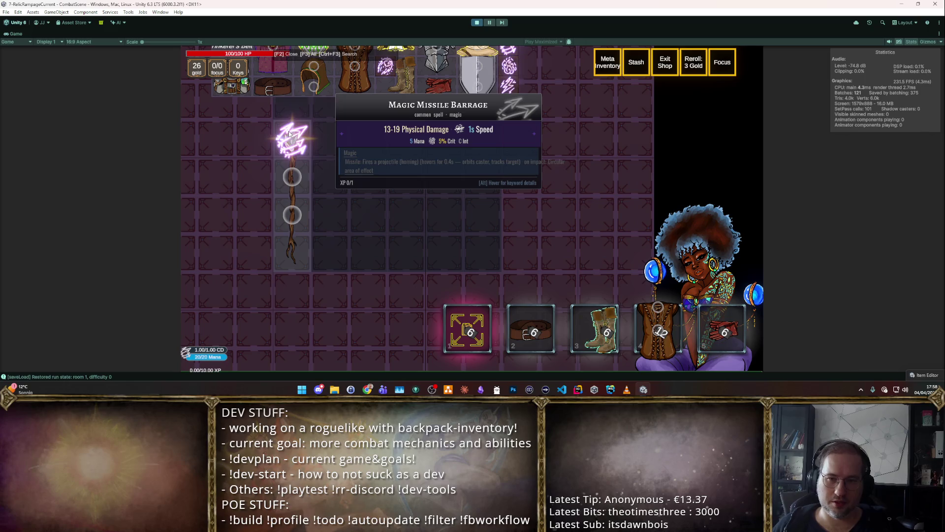
{"action": "scroll", "coordinate": [378, 89], "scroll_direction": "up", "scroll_amount": 5}
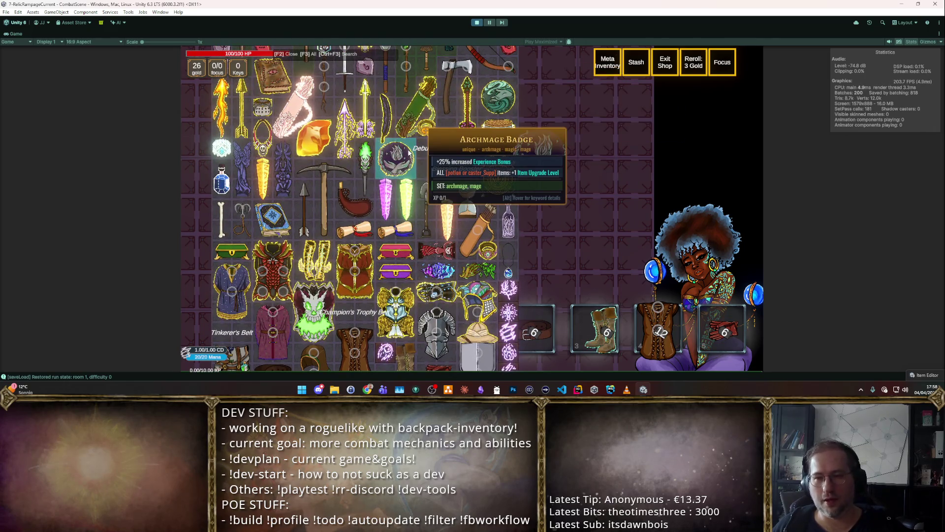
{"action": "scroll", "coordinate": [522, 188], "scroll_direction": "up", "scroll_amount": 3}
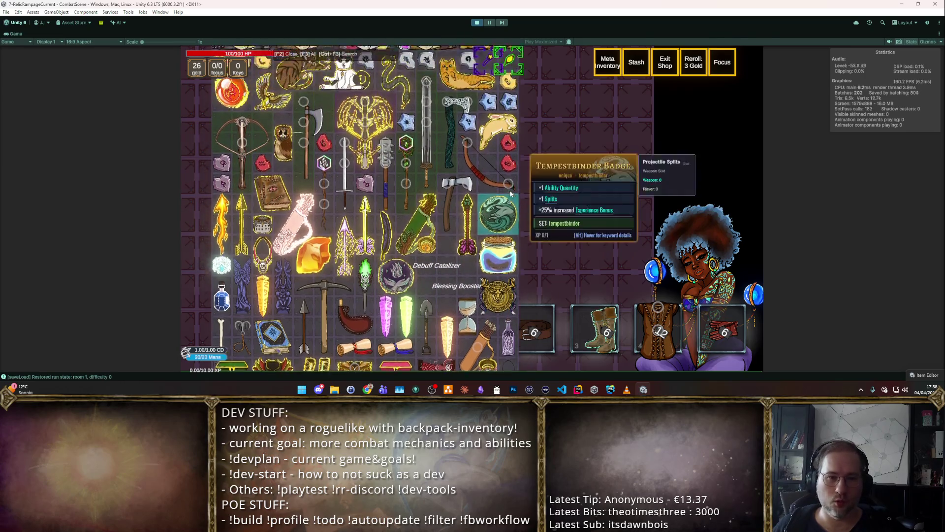
{"action": "scroll", "coordinate": [510, 193], "scroll_direction": "up", "scroll_amount": 1}
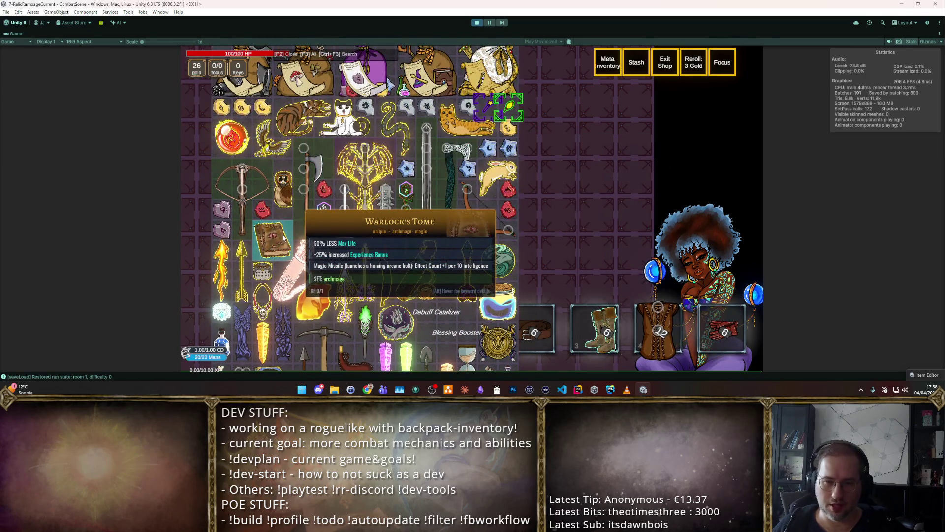
{"action": "mouse_move", "coordinate": [285, 235]}
{"action": "left_mouse_down"}
{"action": "mouse_move", "coordinate": [487, 161]}
{"action": "mouse_move", "coordinate": [425, 244]}
{"action": "mouse_move", "coordinate": [468, 245]}
{"action": "mouse_move", "coordinate": [446, 239]}
{"action": "left_mouse_up"}
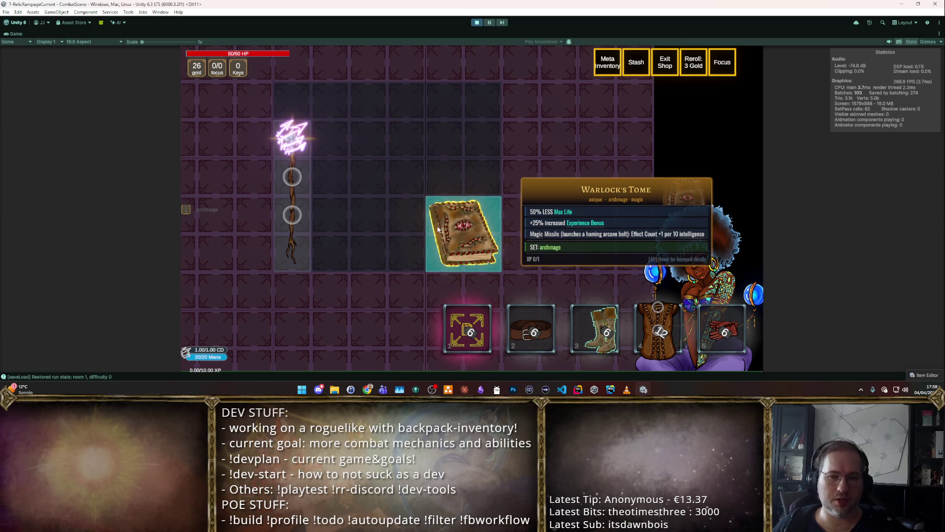
{"action": "key", "text": "F2"}
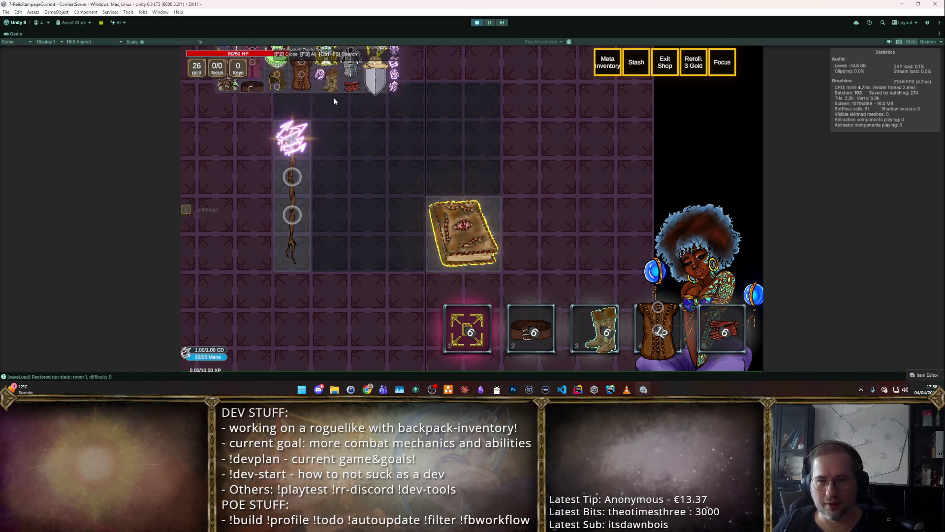
Step: Place the purple chests and Blue Charm Box along the backpack grid's left and top-left slots
{"action": "scroll", "coordinate": [463, 169], "scroll_direction": "down", "scroll_amount": 5}
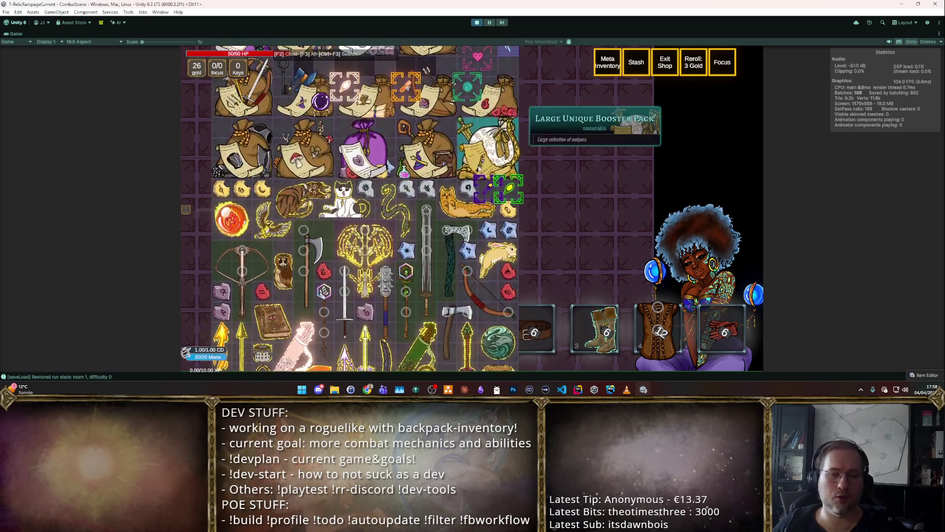
{"action": "scroll", "coordinate": [463, 168], "scroll_direction": "down", "scroll_amount": 5}
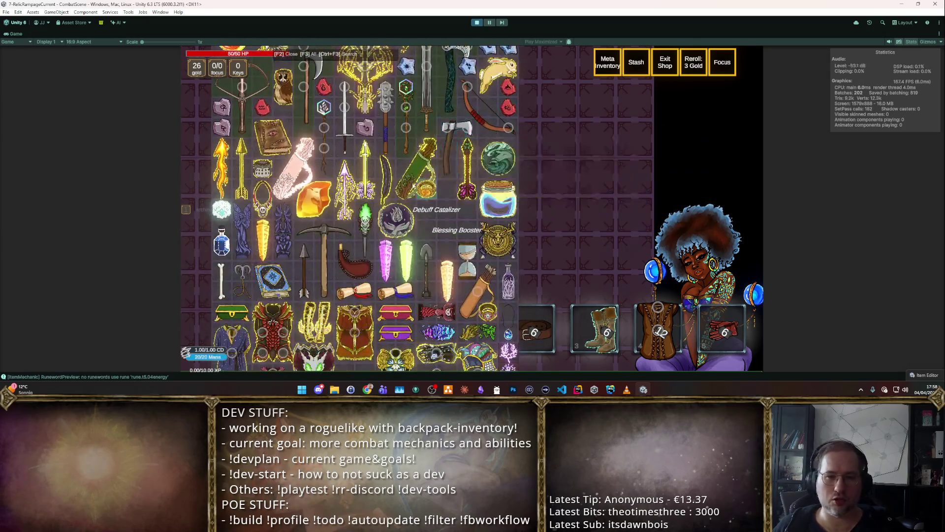
{"action": "scroll", "coordinate": [493, 206], "scroll_direction": "down", "scroll_amount": 1}
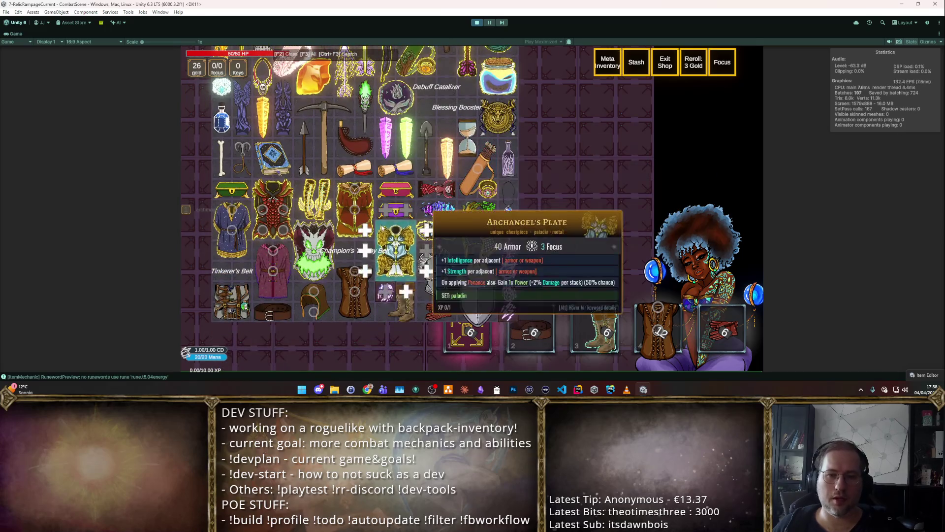
{"action": "left_click", "coordinate": [499, 212]}
{"action": "left_click", "coordinate": [350, 249]}
{"action": "key", "text": "g"}
{"action": "key", "text": "g"}
{"action": "key", "text": "g"}
{"action": "key", "text": "g"}
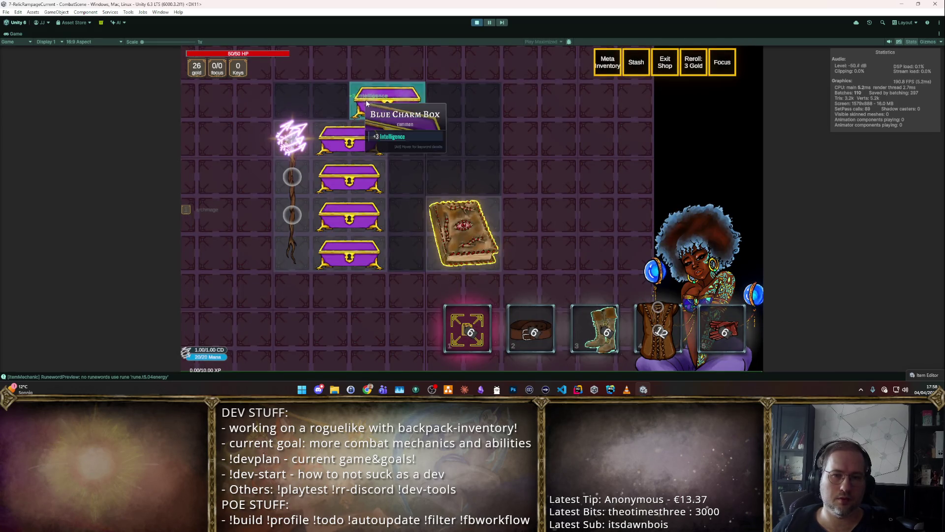
{"action": "left_click", "coordinate": [352, 105]}
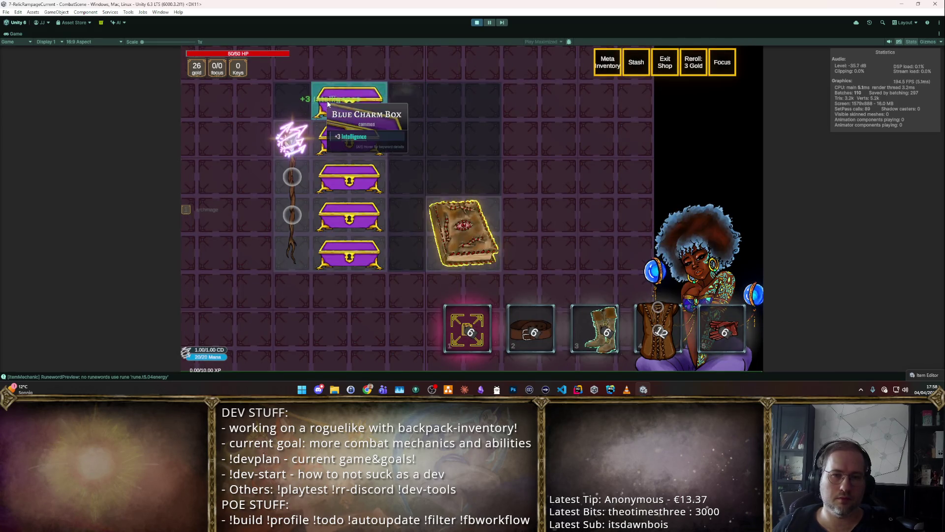
{"action": "left_click", "coordinate": [405, 119]}
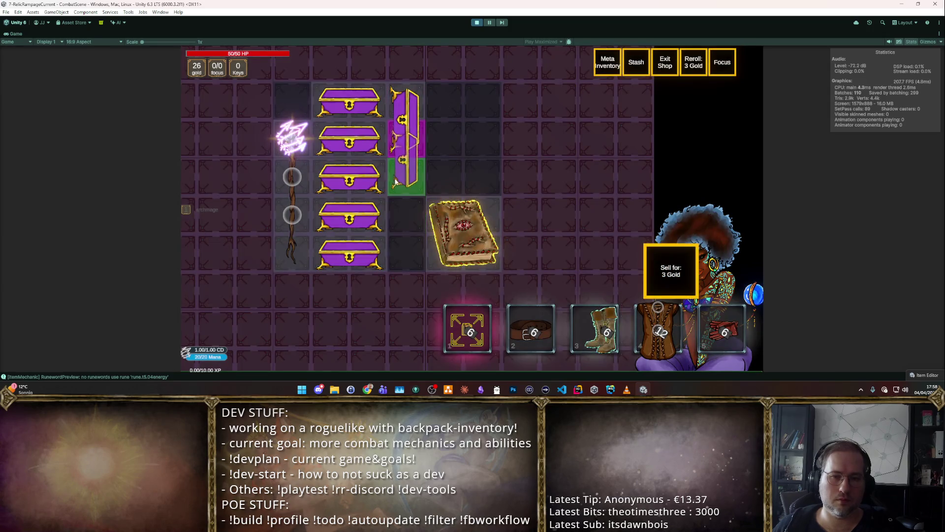
{"action": "left_click", "coordinate": [402, 196]}
Step: Browse the full F2 item catalogue, check the player stats, and close the inventory for room choice
{"action": "key", "text": "F2"}
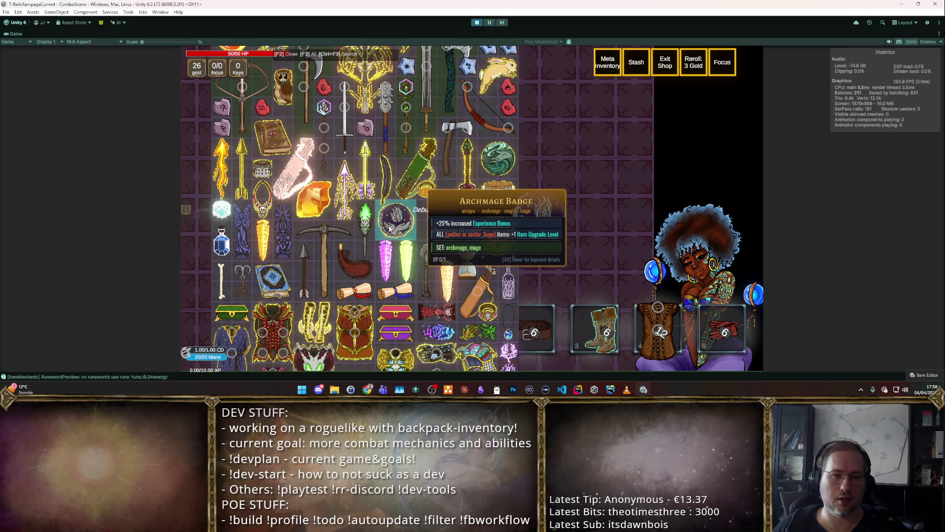
{"action": "scroll", "coordinate": [390, 227], "scroll_direction": "down", "scroll_amount": 3}
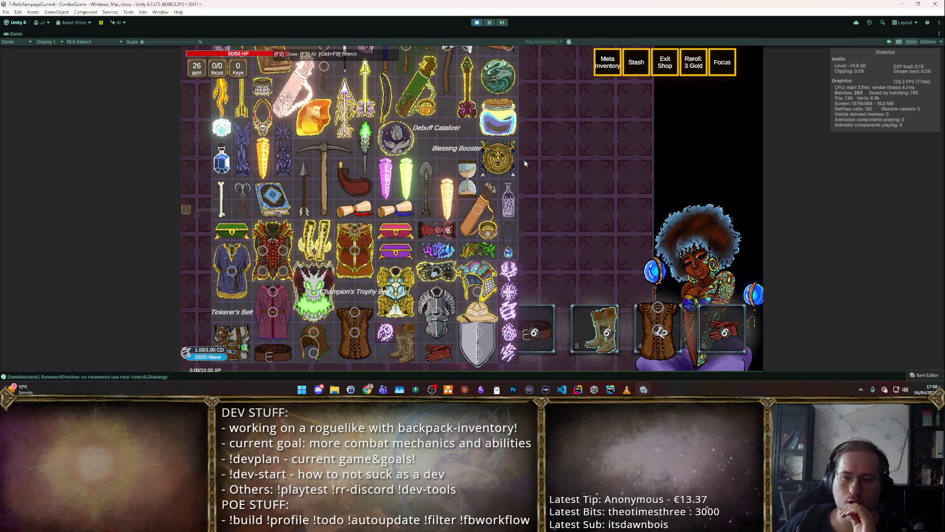
{"action": "scroll", "coordinate": [524, 163], "scroll_direction": "down", "scroll_amount": 1}
{"action": "scroll", "coordinate": [504, 135], "scroll_direction": "up", "scroll_amount": 7}
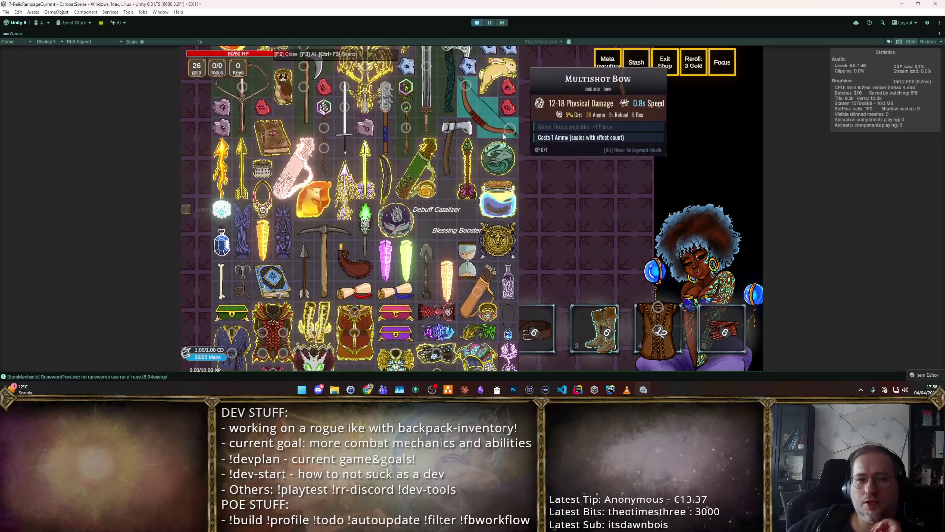
{"action": "scroll", "coordinate": [503, 135], "scroll_direction": "up", "scroll_amount": 3}
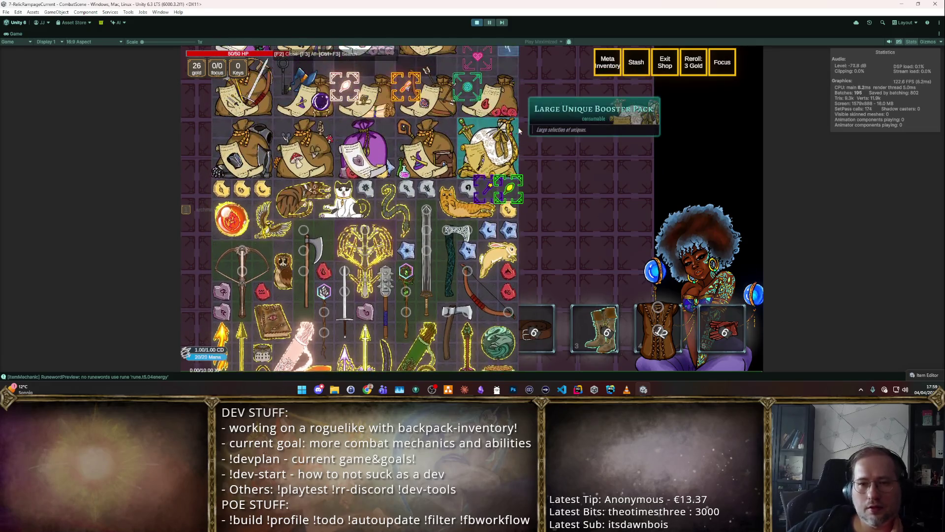
{"action": "scroll", "coordinate": [507, 158], "scroll_direction": "down", "scroll_amount": 9}
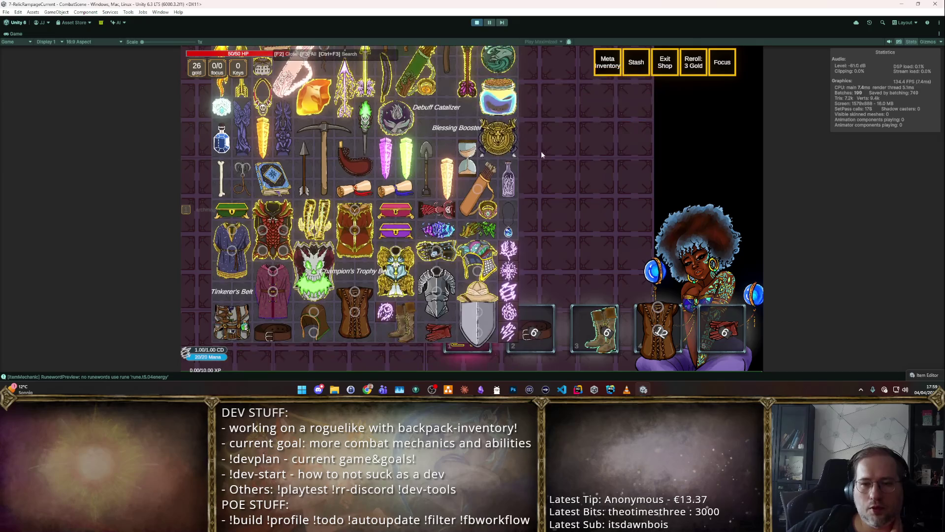
{"action": "scroll", "coordinate": [480, 170], "scroll_direction": "down", "scroll_amount": 2}
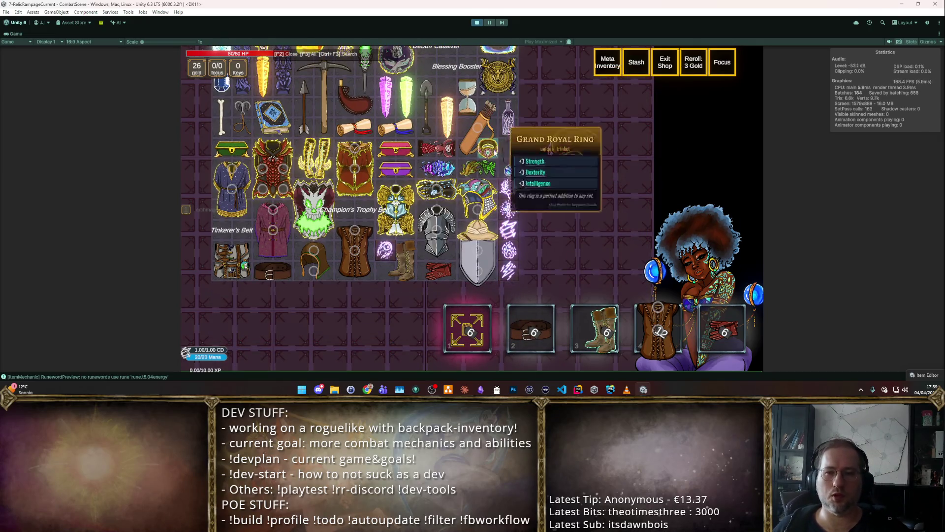
{"action": "left_click", "coordinate": [509, 169]}
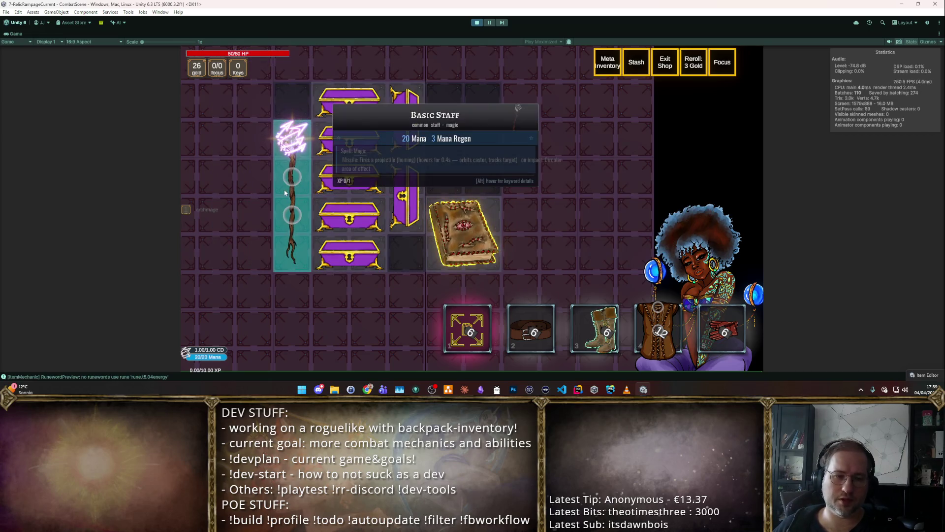
{"action": "key", "text": "Tab"}
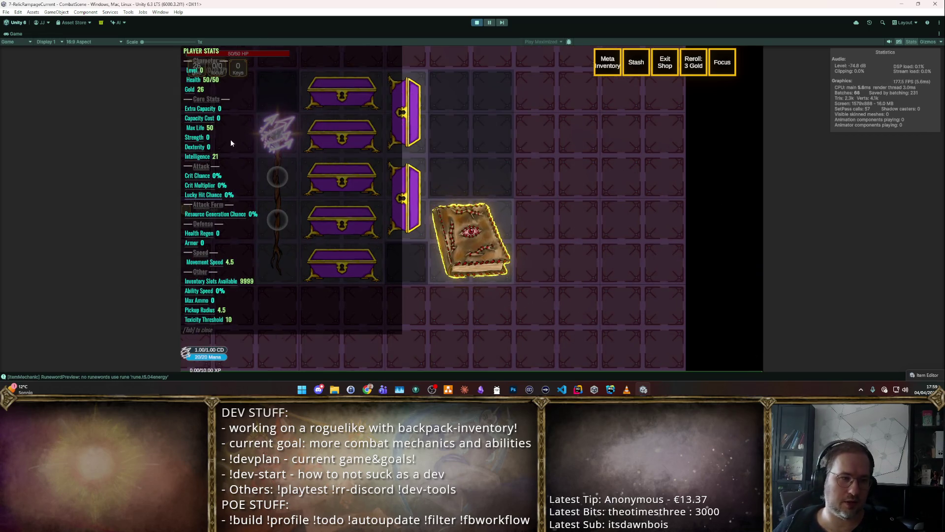
{"action": "mouse_move", "coordinate": [454, 249]}
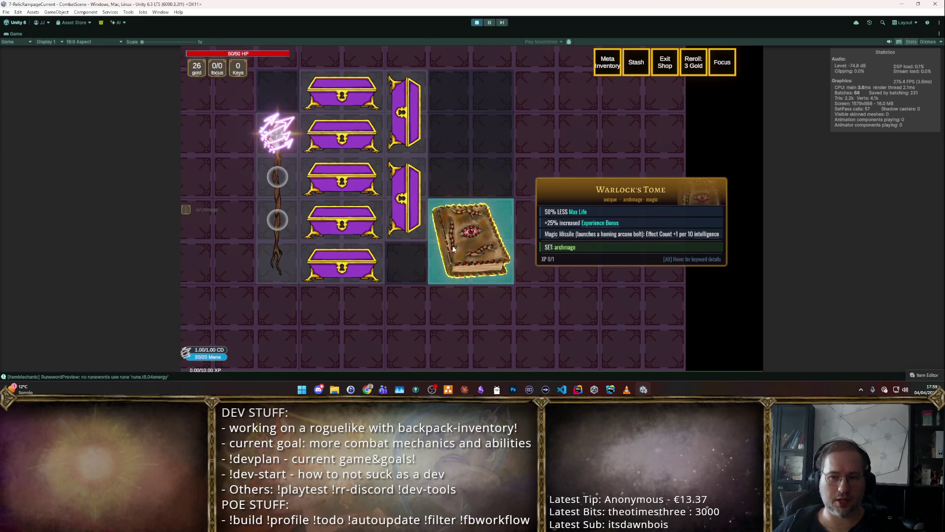
{"action": "key", "text": "Escape"}
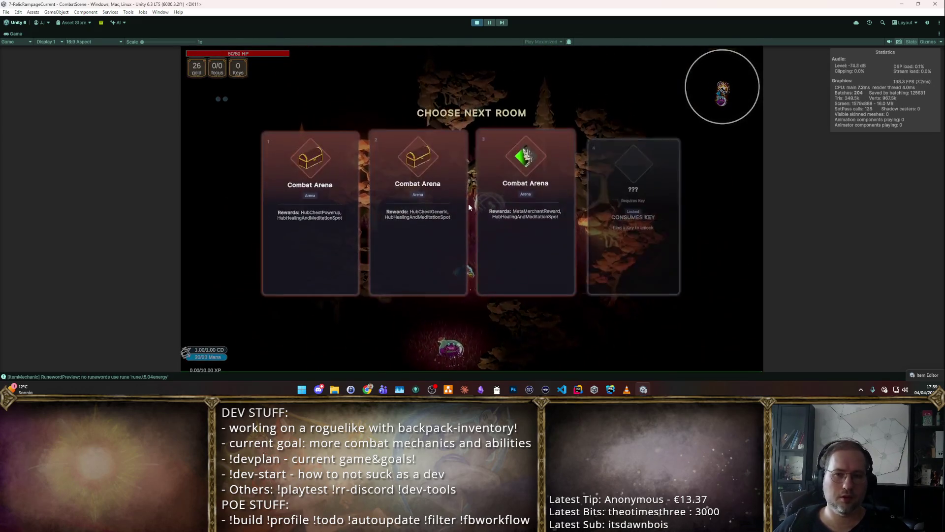
Step: Enter the first Combat Arena room and cast spells through the enemy waves
{"action": "key", "text": "1"}
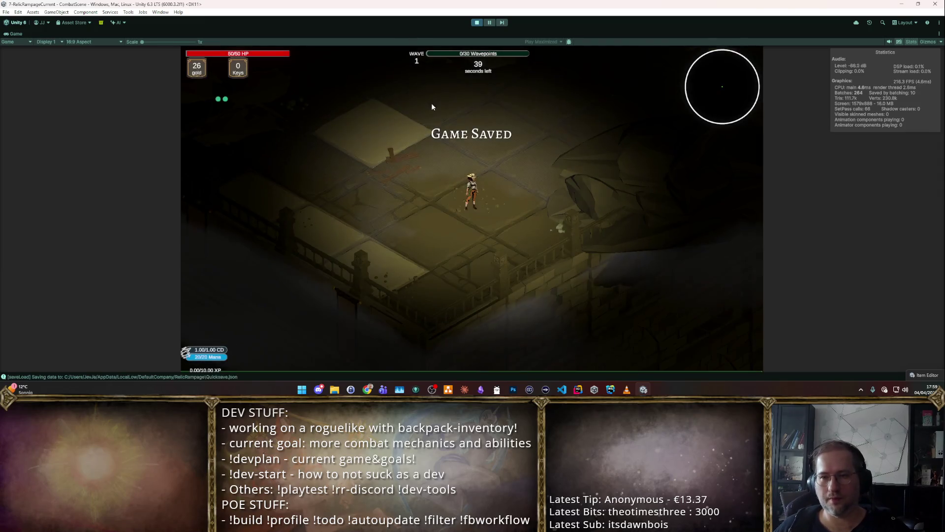
{"action": "left_click", "coordinate": [397, 150]}
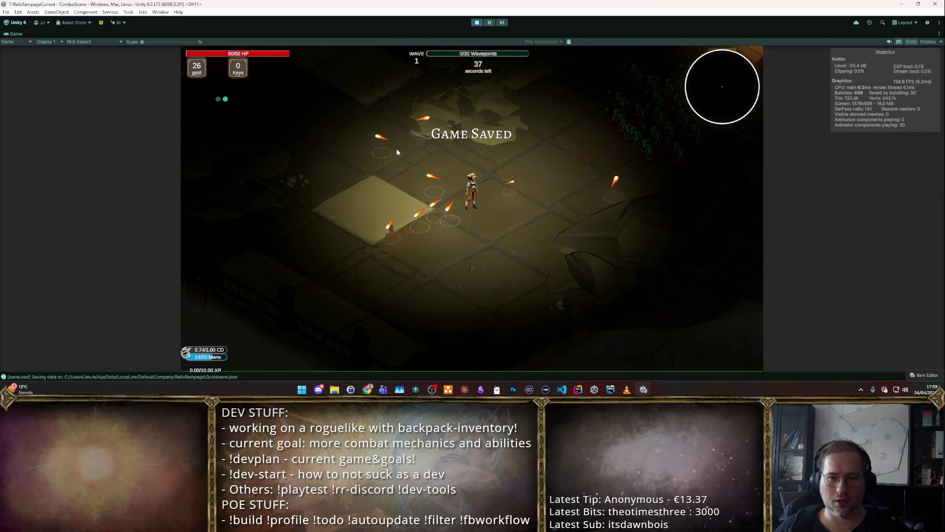
{"action": "key", "text": "m"}
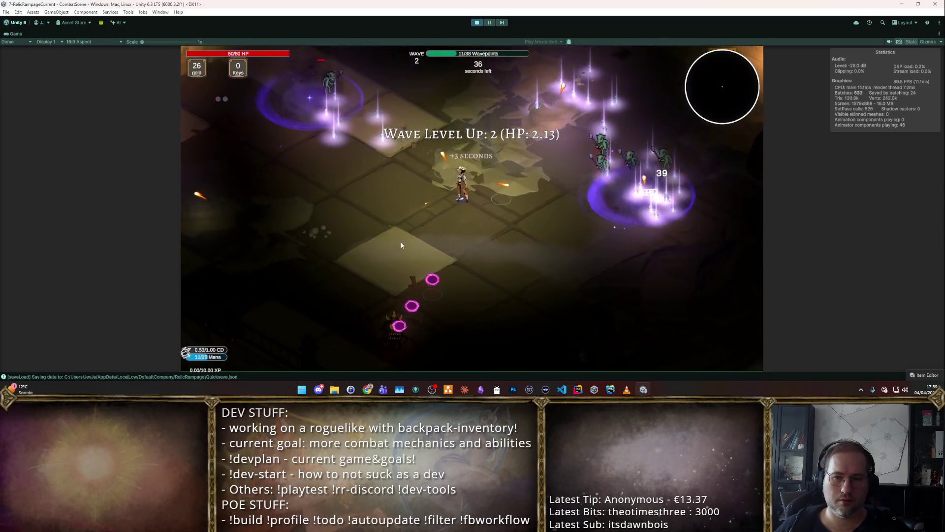
{"action": "left_click", "coordinate": [571, 233]}
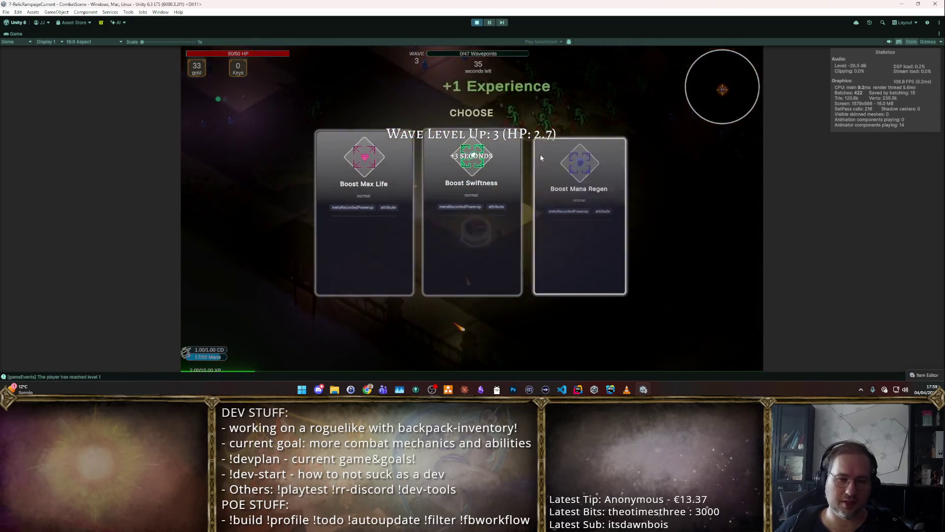
Step: Take the Boost Mana Regen level-up rewards, then stop the play-test session
{"action": "left_click", "coordinate": [563, 212]}
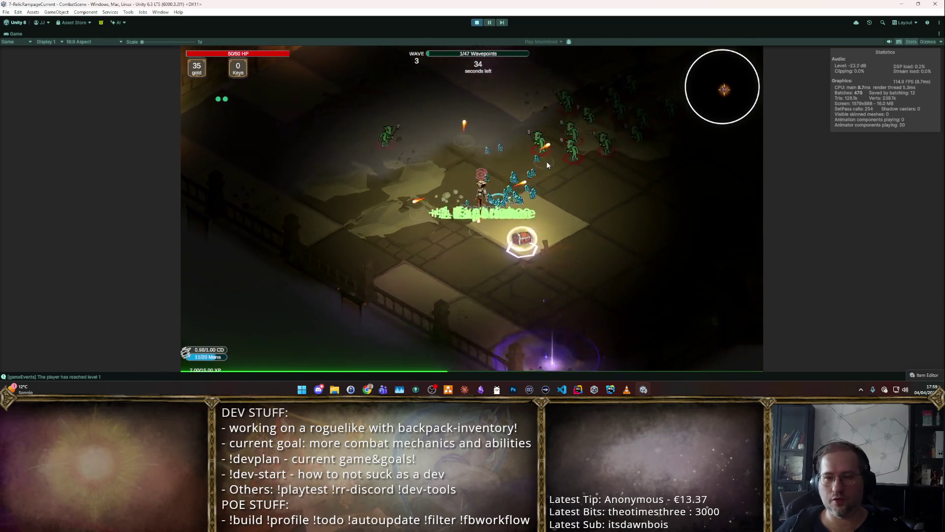
{"action": "left_click", "coordinate": [510, 141]}
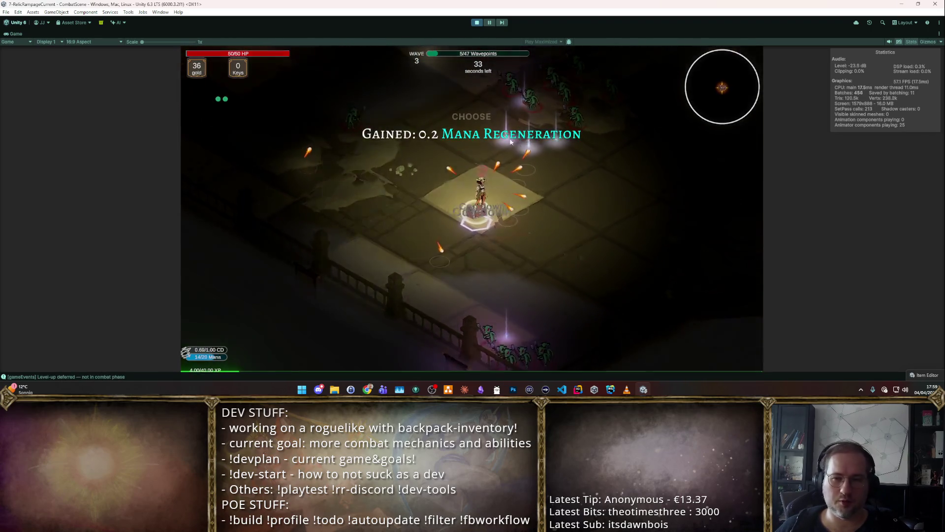
{"action": "left_click", "coordinate": [499, 144]}
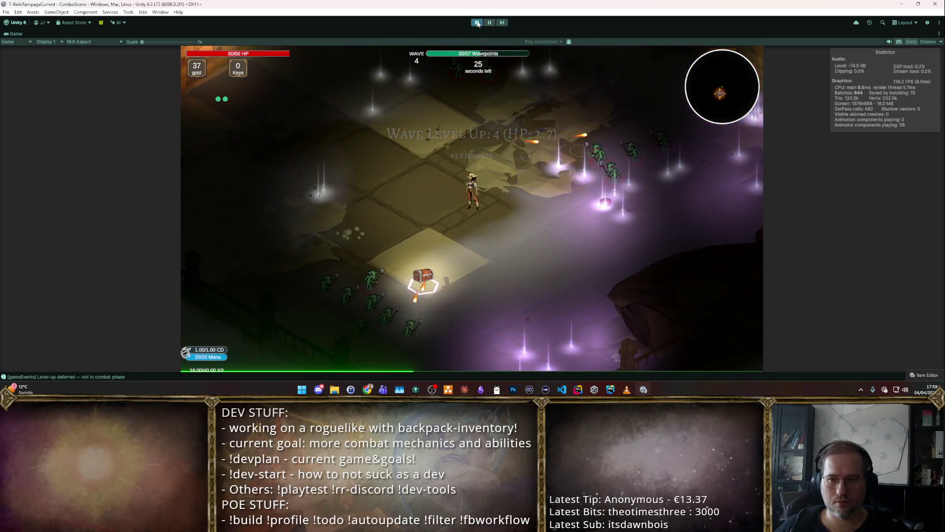
{"action": "left_click", "coordinate": [478, 24]}
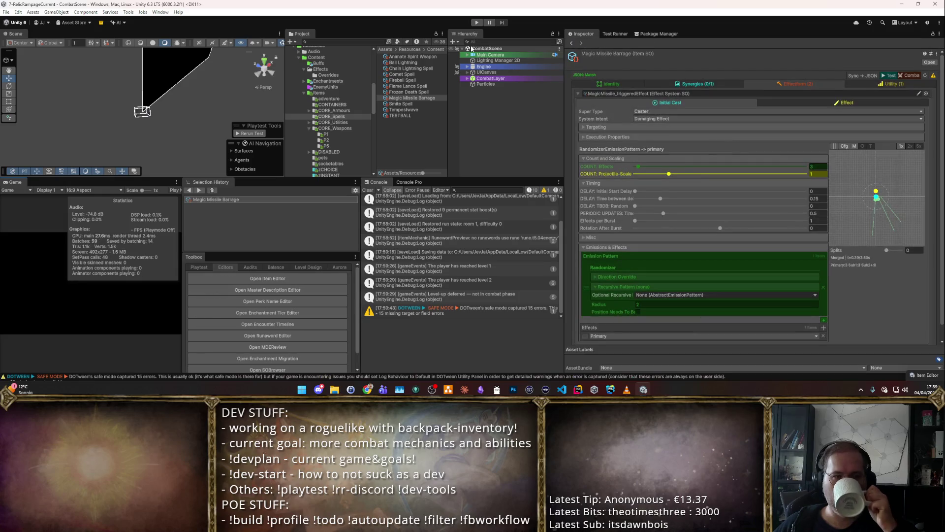
Step: Open the Content Representation Window from the Toolbox's Balance tools and drag it left
{"action": "scroll", "coordinate": [841, 218], "scroll_direction": "down", "scroll_amount": 1}
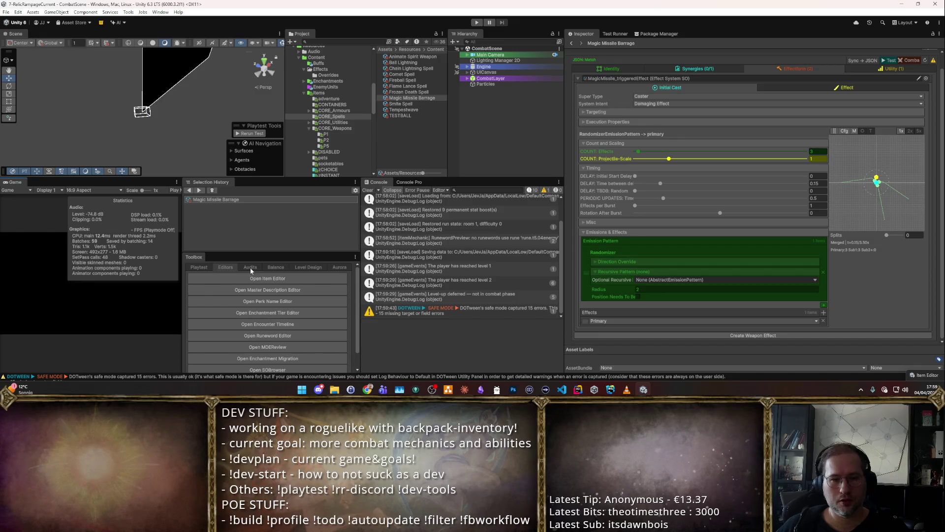
{"action": "left_click", "coordinate": [278, 267]}
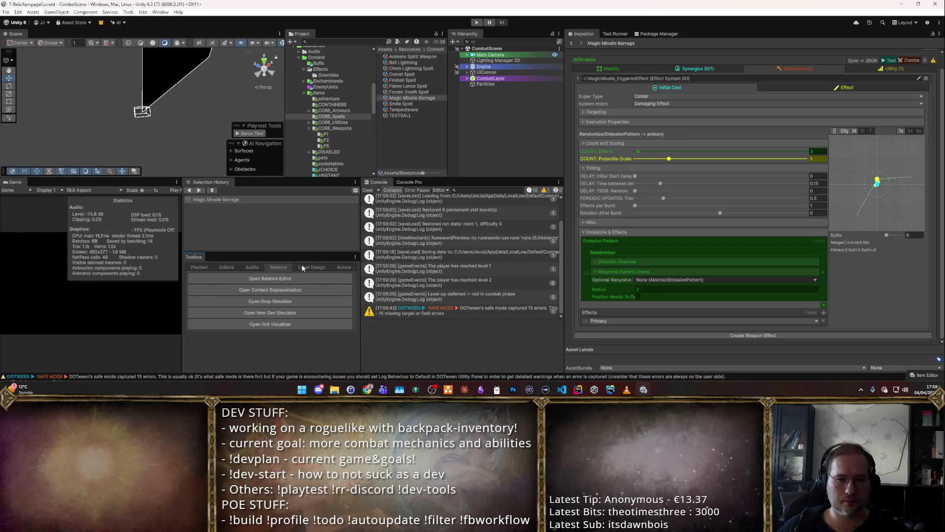
{"action": "left_click", "coordinate": [270, 289]}
{"action": "mouse_move", "coordinate": [533, 86]}
{"action": "left_mouse_down"}
{"action": "mouse_move", "coordinate": [368, 61]}
{"action": "mouse_move", "coordinate": [383, 69]}
{"action": "left_mouse_up"}
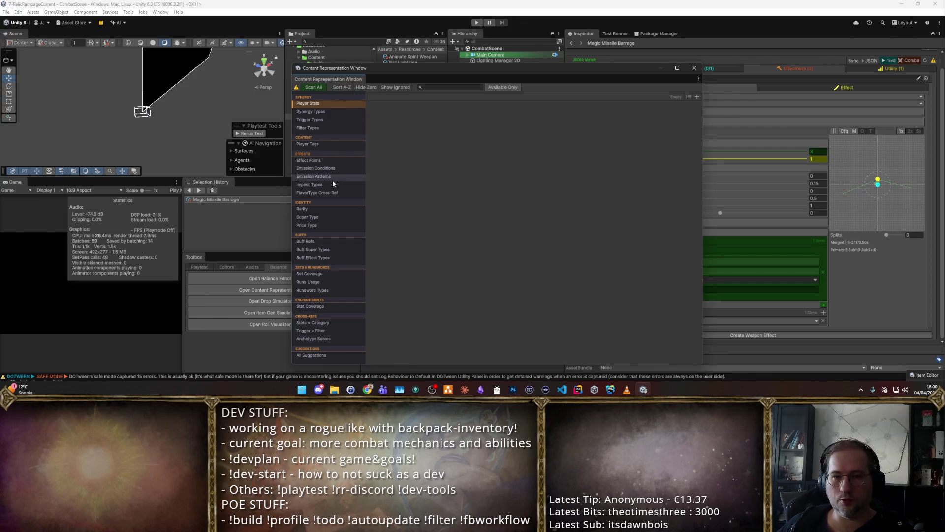
Step: Step through Synergy Types and Trigger Types to Flavor/Type Cross-Ref, then run Scan All
{"action": "left_click", "coordinate": [330, 112]}
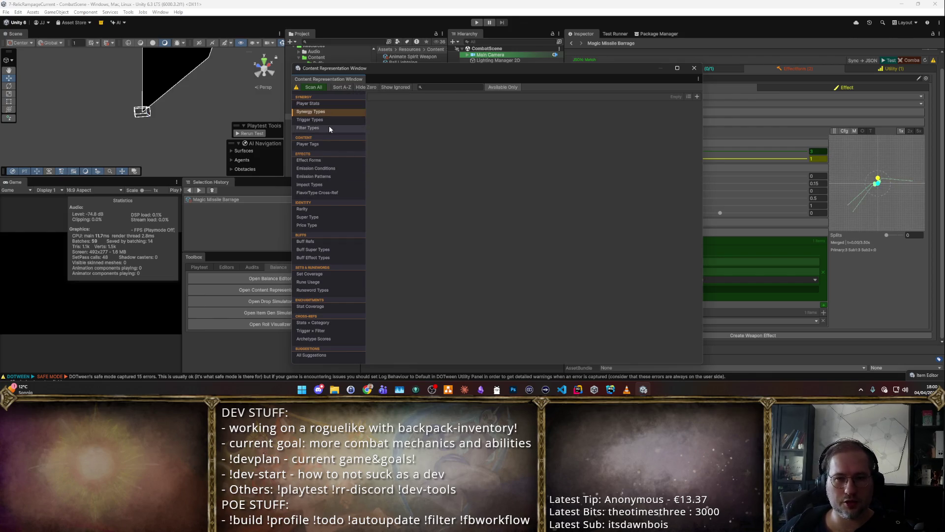
{"action": "left_click", "coordinate": [330, 119]}
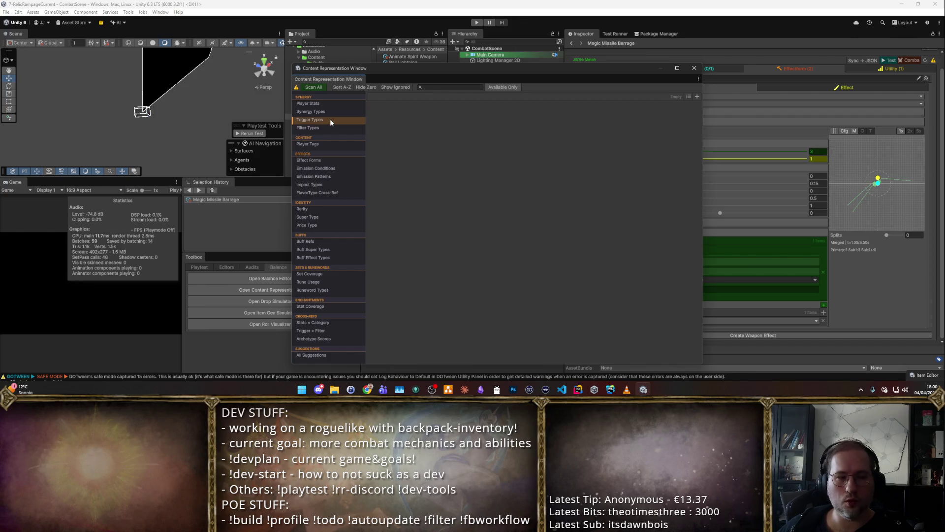
{"action": "left_click", "coordinate": [342, 193]}
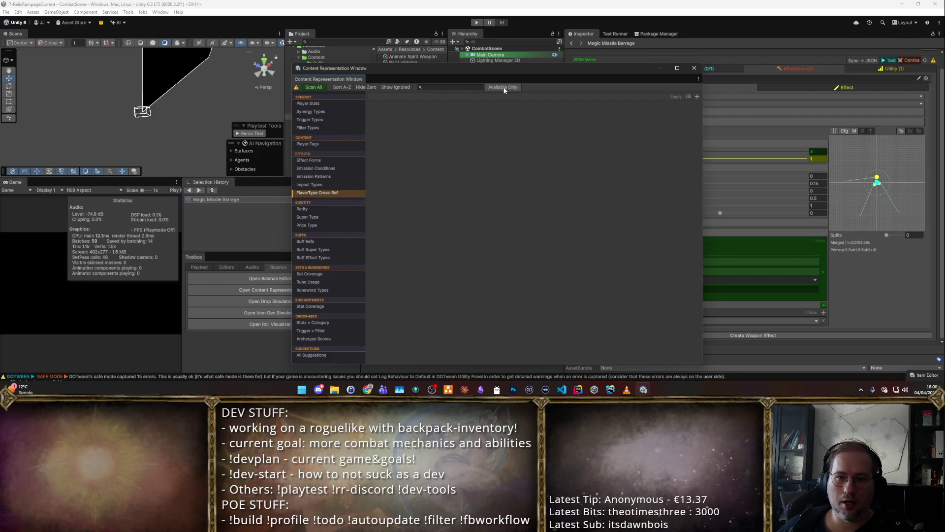
{"action": "left_click", "coordinate": [314, 87]}
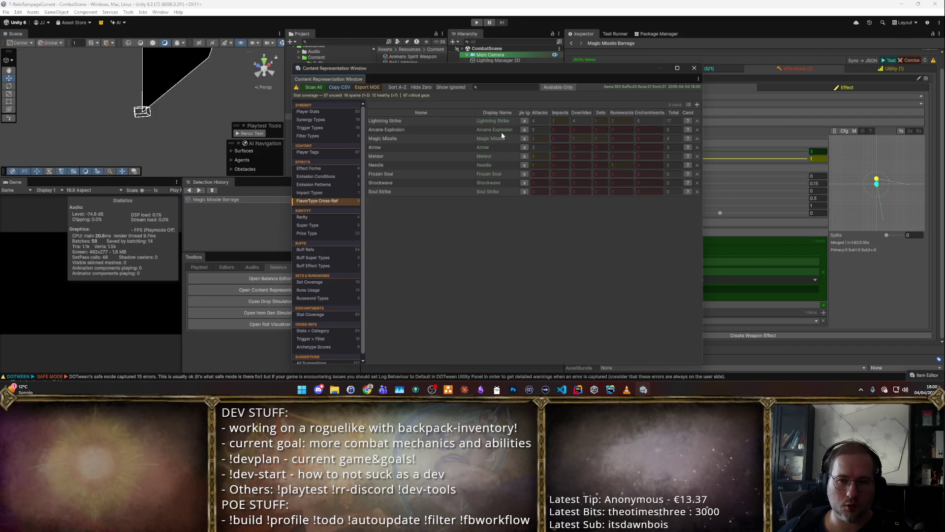
{"action": "left_click", "coordinate": [537, 138]}
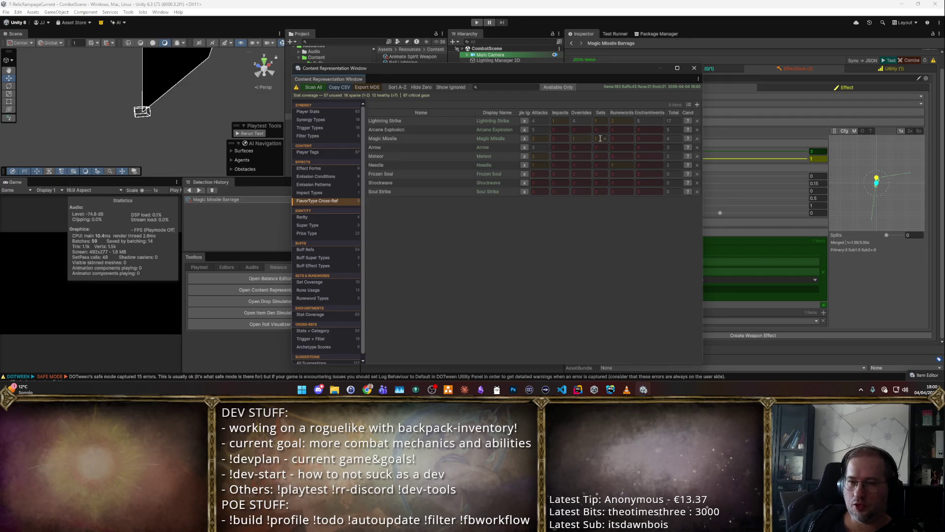
{"action": "left_click", "coordinate": [688, 139]}
{"action": "left_click_drag", "start_coordinate": [630, 186], "coordinate": [471, 146]}
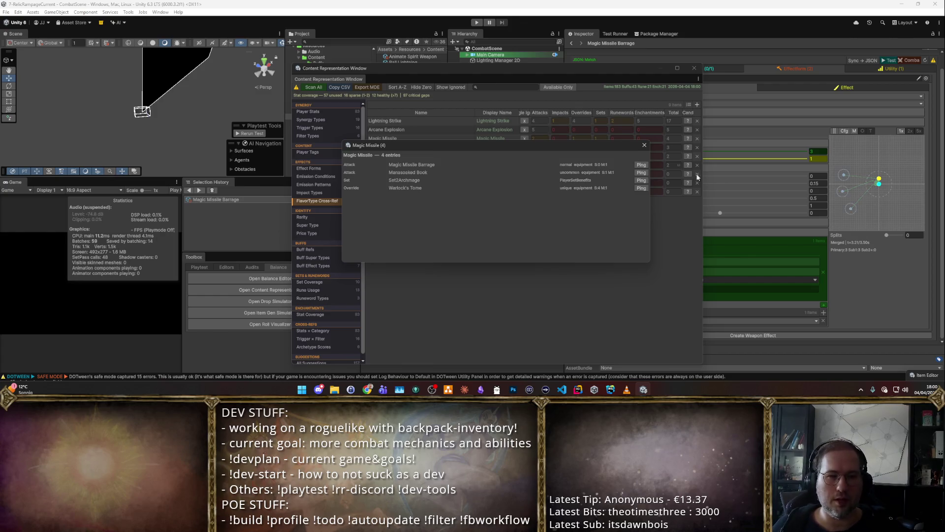
{"action": "left_click", "coordinate": [644, 145]}
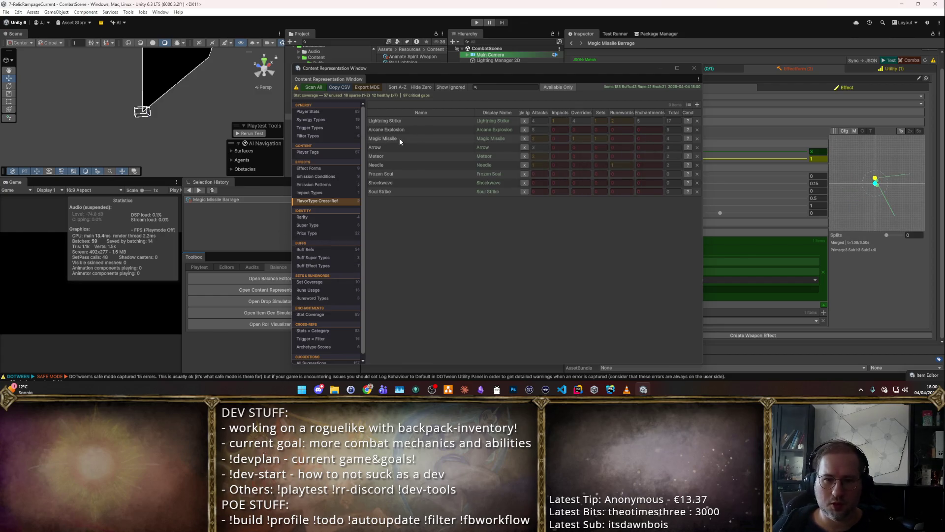
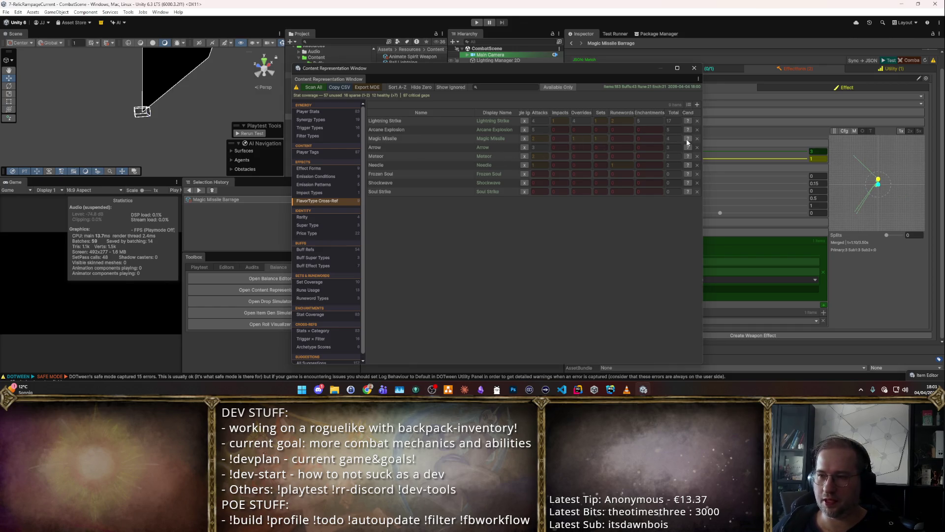
Step: List the four items using Magic Missile and inspect Set2Archmage's synergy benefit keys
{"action": "left_click", "coordinate": [616, 138]}
{"action": "left_click_drag", "start_coordinate": [522, 152], "coordinate": [466, 145]}
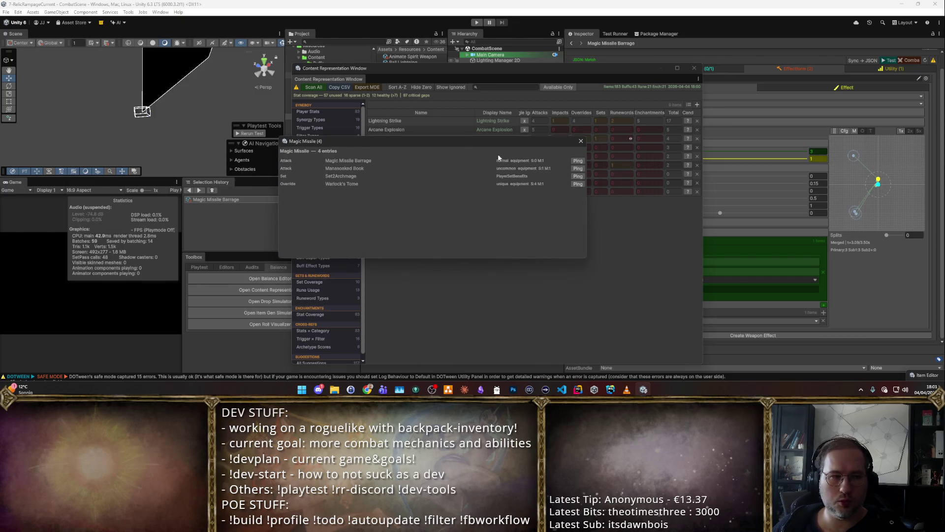
{"action": "left_click", "coordinate": [578, 176]}
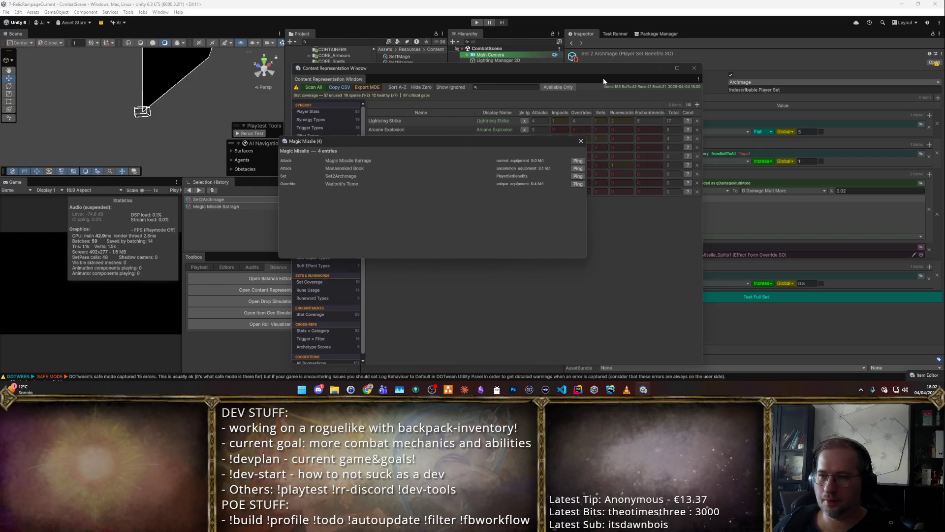
{"action": "left_click_drag", "start_coordinate": [354, 68], "coordinate": [100, 50]}
{"action": "left_click_drag", "start_coordinate": [536, 141], "coordinate": [416, 182]}
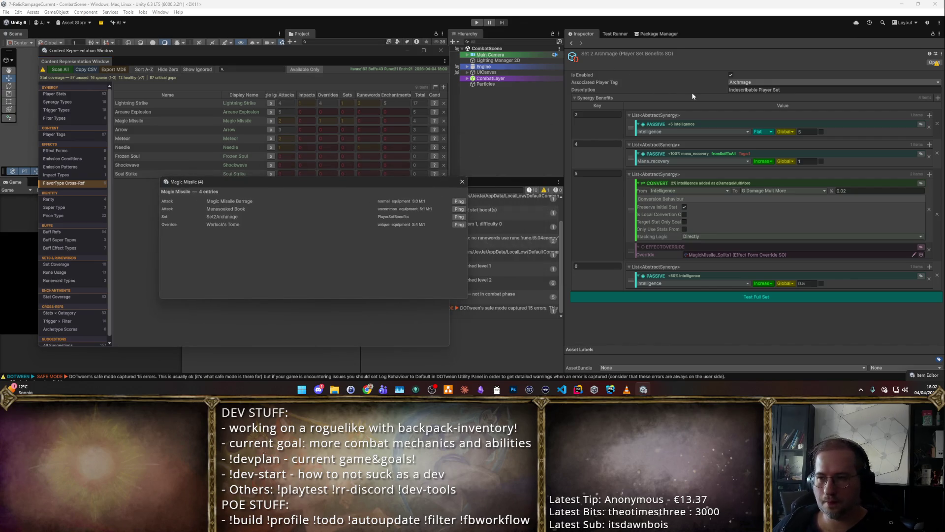
{"action": "left_click", "coordinate": [619, 115]}
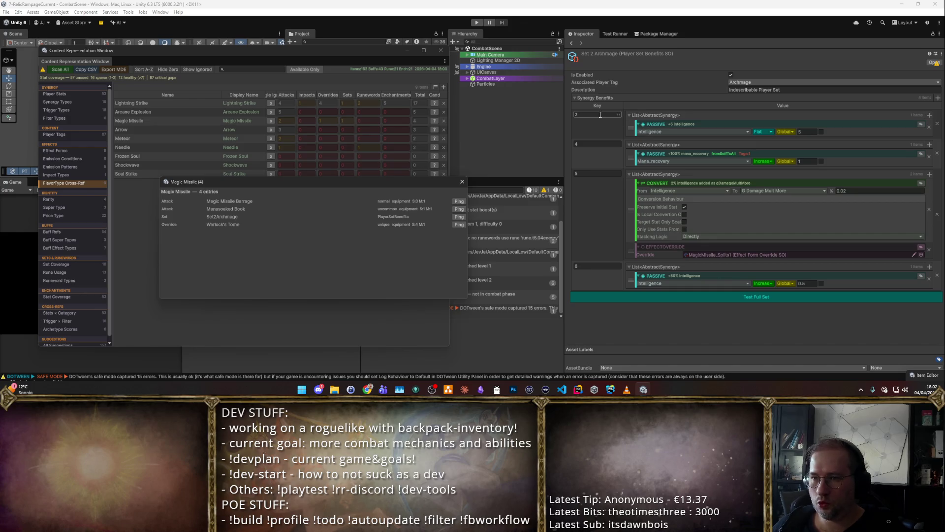
{"action": "left_click", "coordinate": [606, 144]}
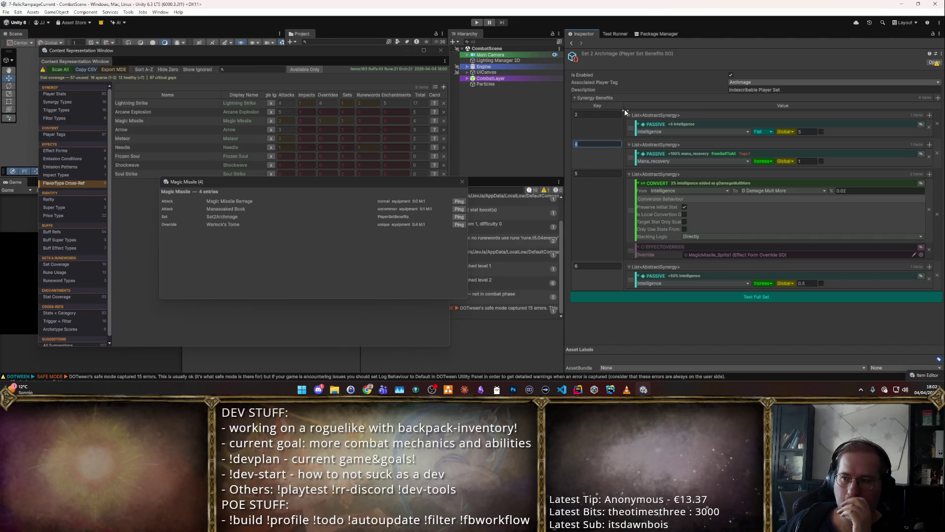
{"action": "left_click", "coordinate": [585, 172]}
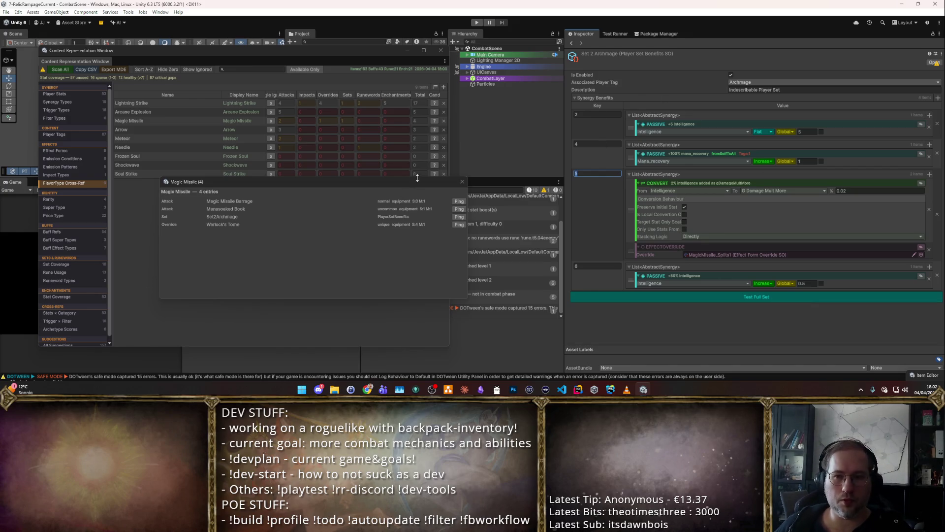
Step: Reopen the Magic Missile usage list and inspect the Magic Missile Barrage item
{"action": "left_click", "coordinate": [462, 181]}
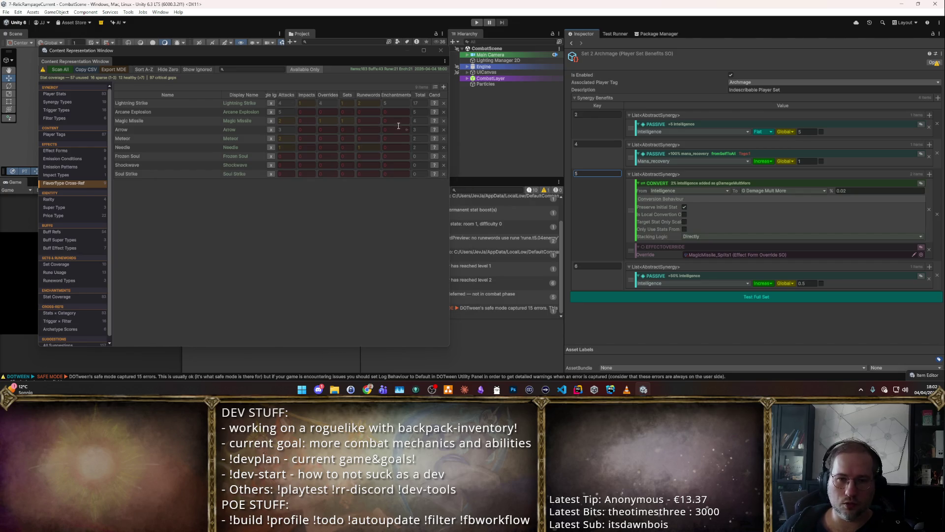
{"action": "left_click", "coordinate": [434, 123]}
{"action": "left_click", "coordinate": [434, 123]}
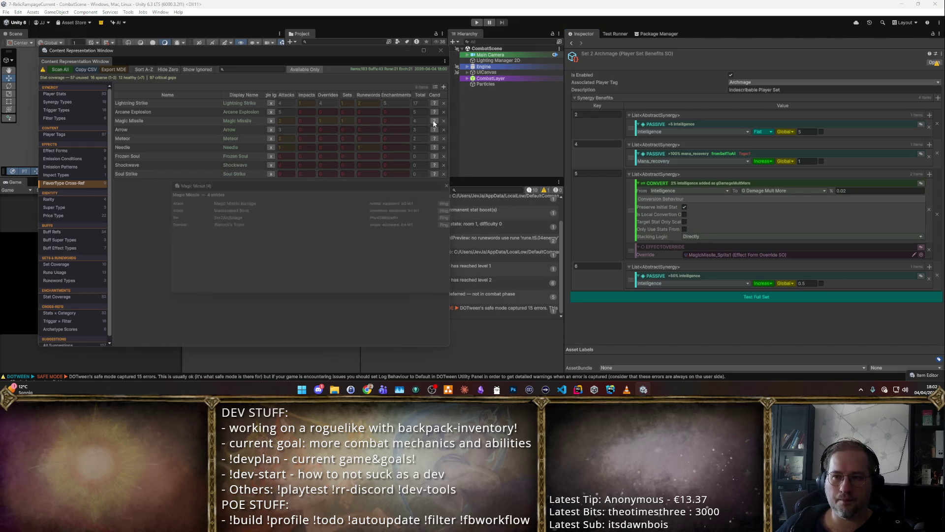
{"action": "left_click", "coordinate": [458, 201]}
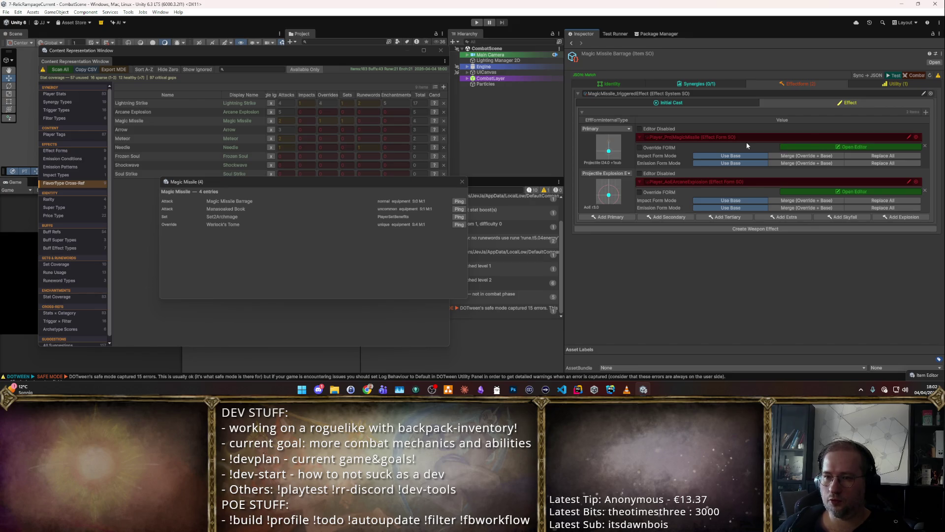
Step: Open the editors for the Barrage's projectile and second effect forms to check their settings
{"action": "left_click", "coordinate": [723, 82]}
{"action": "left_click", "coordinate": [789, 85]}
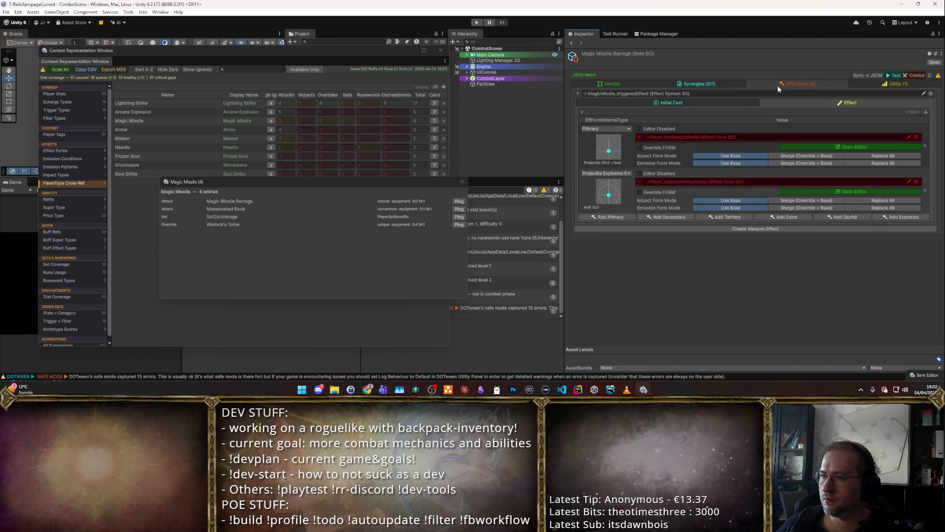
{"action": "left_click", "coordinate": [847, 147]}
{"action": "left_click", "coordinate": [543, 41]}
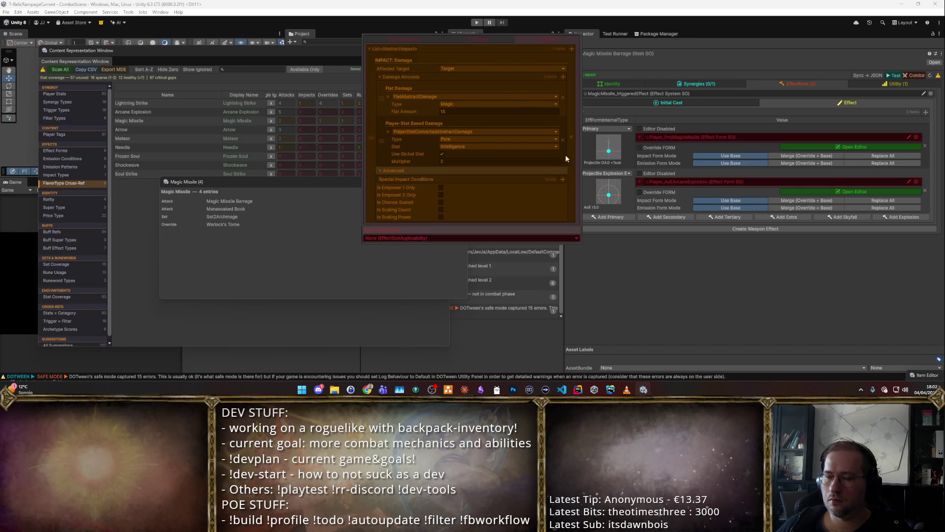
{"action": "left_click", "coordinate": [768, 261]}
{"action": "left_click", "coordinate": [840, 192]}
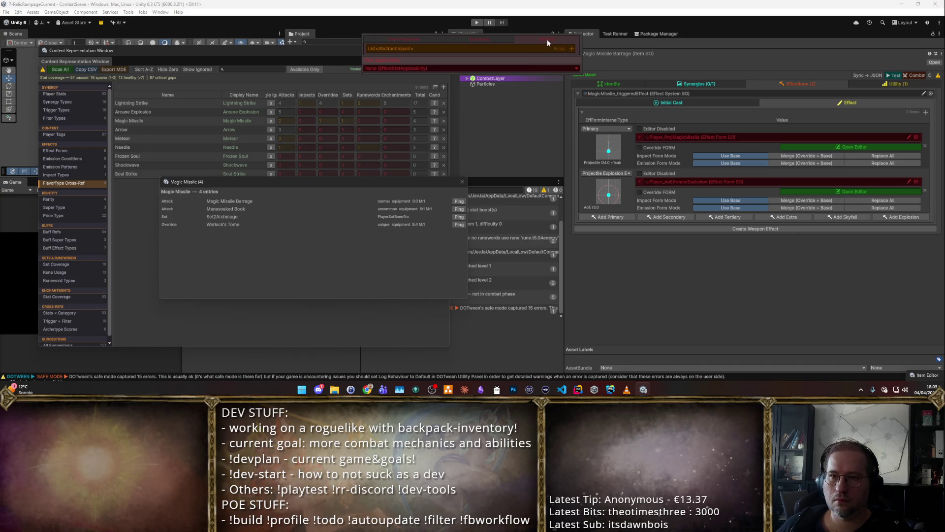
{"action": "left_click", "coordinate": [481, 39]}
{"action": "left_click", "coordinate": [652, 280]}
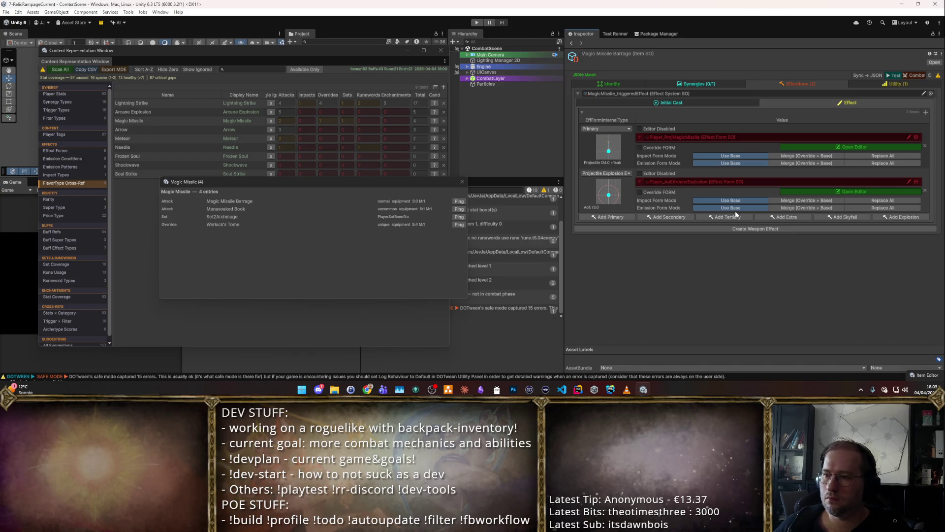
Step: Review the projectile form's IMPACT: Damage settings, then show the effect's Initial Cast settings
{"action": "left_click", "coordinate": [815, 149]}
{"action": "left_click", "coordinate": [546, 39]}
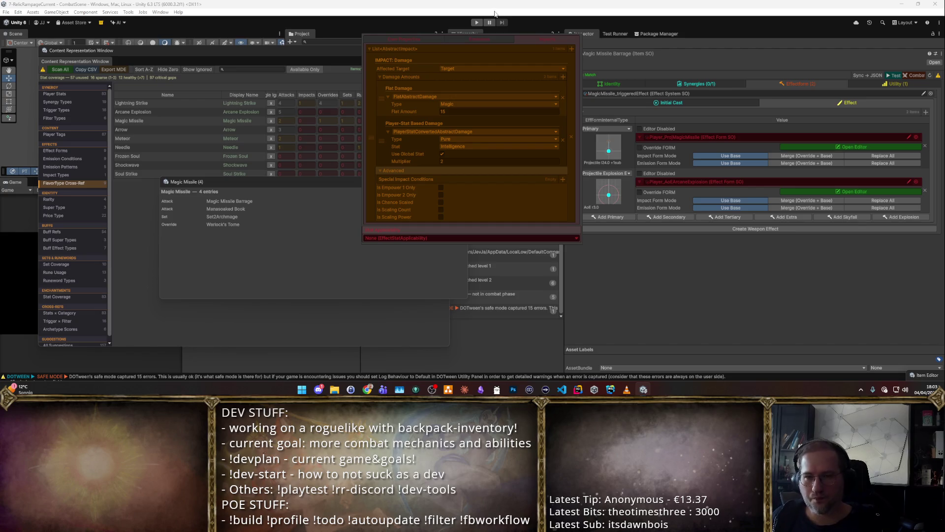
{"action": "left_click", "coordinate": [721, 276]}
{"action": "left_click", "coordinate": [685, 102]}
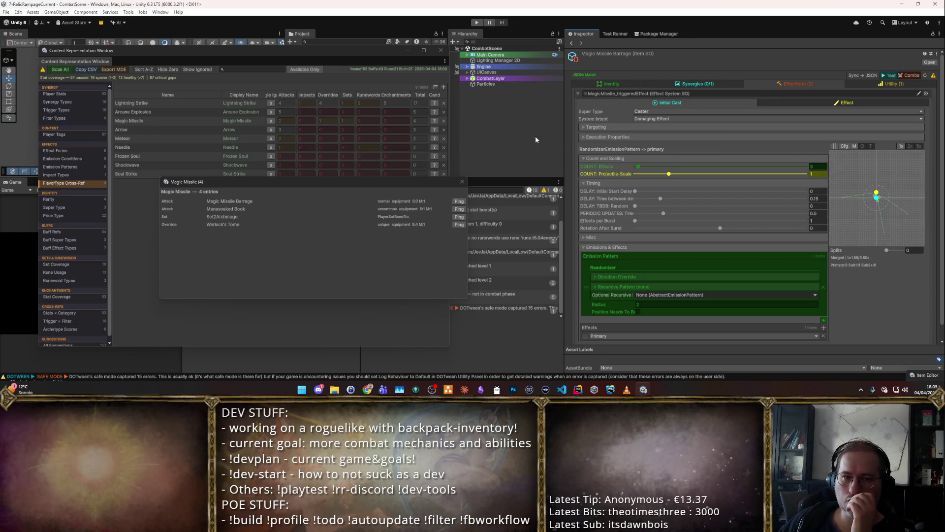
Step: Rearrange the Magic Missile (4) popup and Content Representation window, then close the popup
{"action": "left_click_drag", "start_coordinate": [407, 182], "coordinate": [644, 189]}
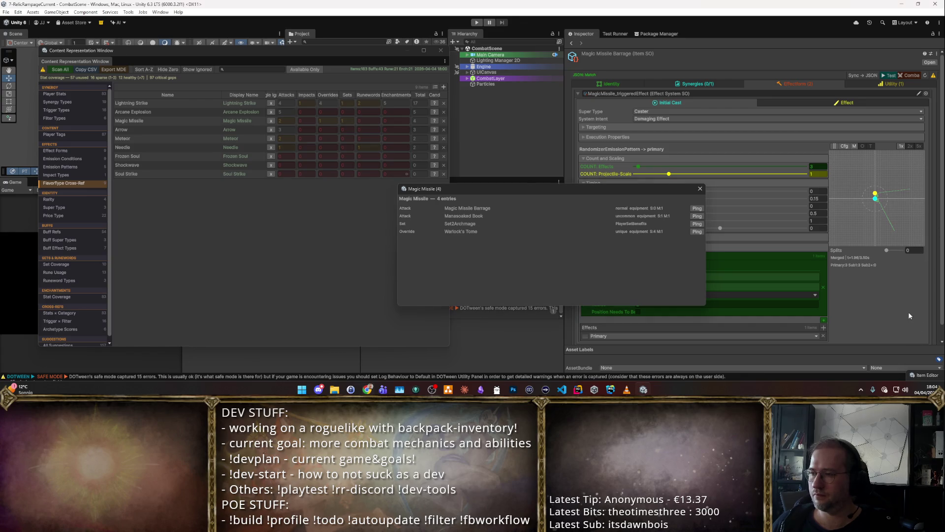
{"action": "mouse_move", "coordinate": [640, 189]}
{"action": "left_mouse_down"}
{"action": "mouse_move", "coordinate": [436, 108]}
{"action": "mouse_move", "coordinate": [436, 77]}
{"action": "left_mouse_up"}
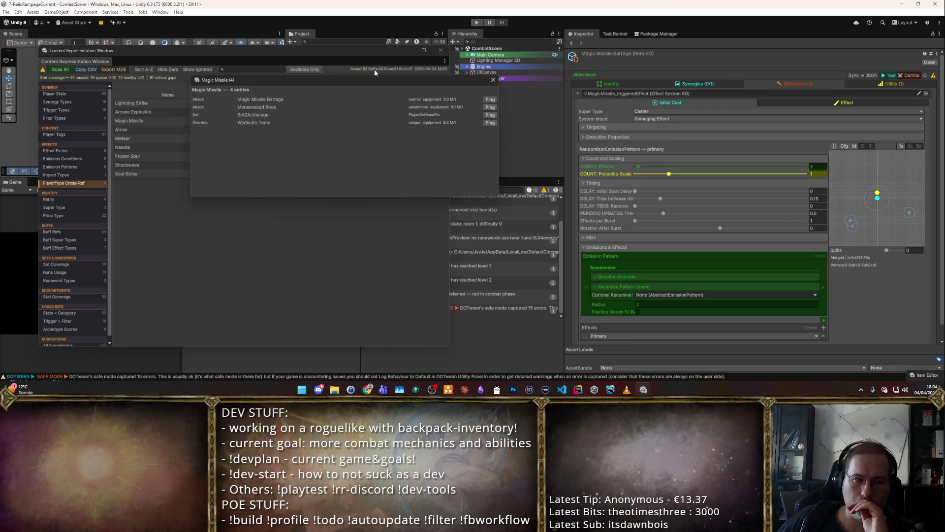
{"action": "left_click", "coordinate": [403, 226]}
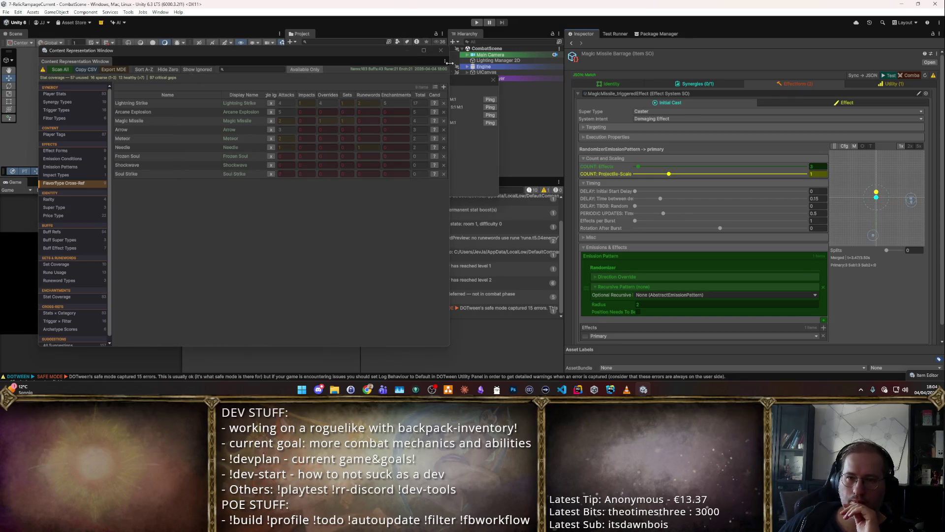
{"action": "mouse_move", "coordinate": [393, 53]}
{"action": "left_mouse_down"}
{"action": "mouse_move", "coordinate": [625, 150]}
{"action": "mouse_move", "coordinate": [648, 182]}
{"action": "mouse_move", "coordinate": [523, 157]}
{"action": "mouse_move", "coordinate": [508, 138]}
{"action": "left_mouse_up"}
{"action": "left_click", "coordinate": [494, 79]}
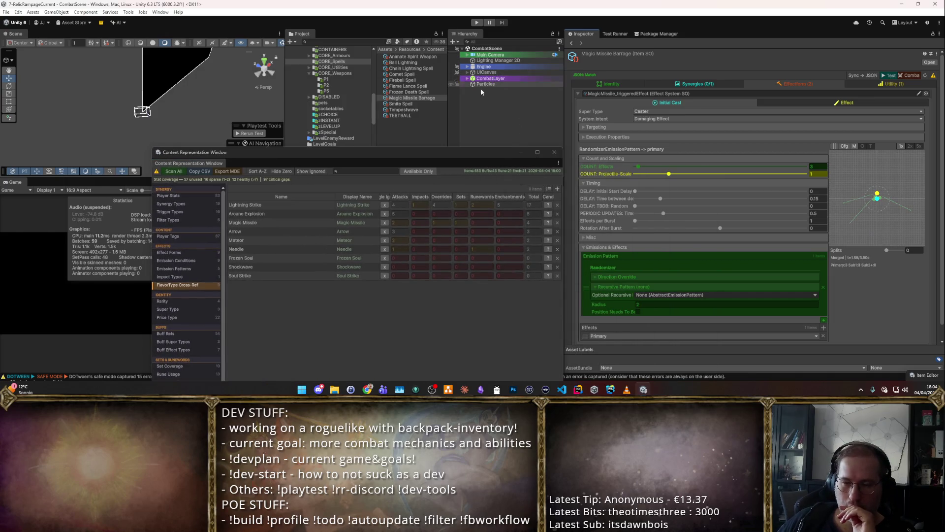
Step: Move the Content Representation window aside and close it
{"action": "mouse_move", "coordinate": [451, 149]}
{"action": "left_mouse_down"}
{"action": "mouse_move", "coordinate": [468, 167]}
{"action": "mouse_move", "coordinate": [527, 190]}
{"action": "mouse_move", "coordinate": [528, 207]}
{"action": "left_mouse_up"}
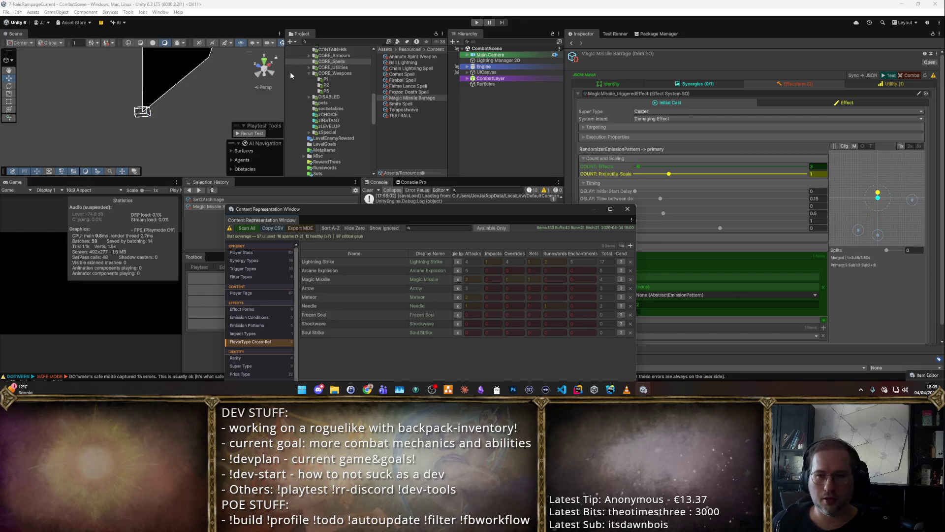
{"action": "mouse_move", "coordinate": [426, 210]}
{"action": "left_mouse_down"}
{"action": "mouse_move", "coordinate": [290, 250]}
{"action": "mouse_move", "coordinate": [265, 246]}
{"action": "mouse_move", "coordinate": [267, 196]}
{"action": "left_mouse_up"}
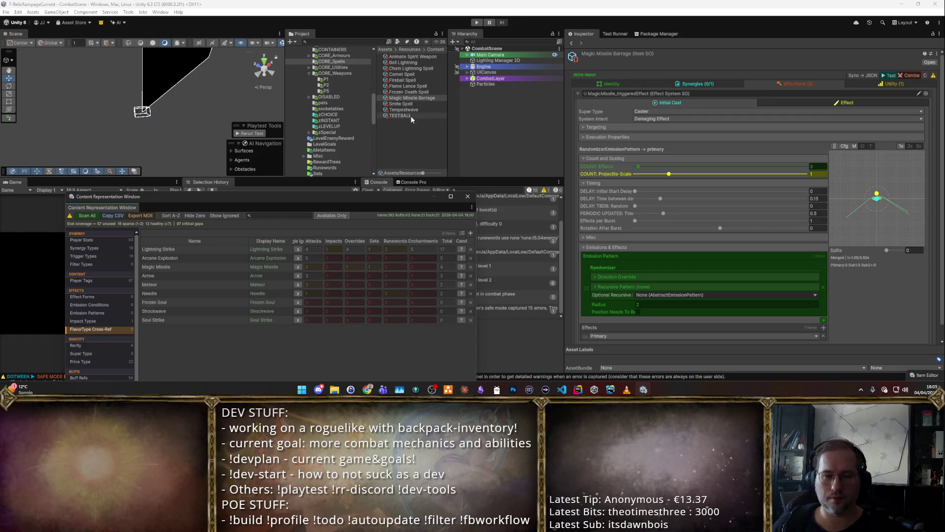
{"action": "left_click", "coordinate": [468, 196]}
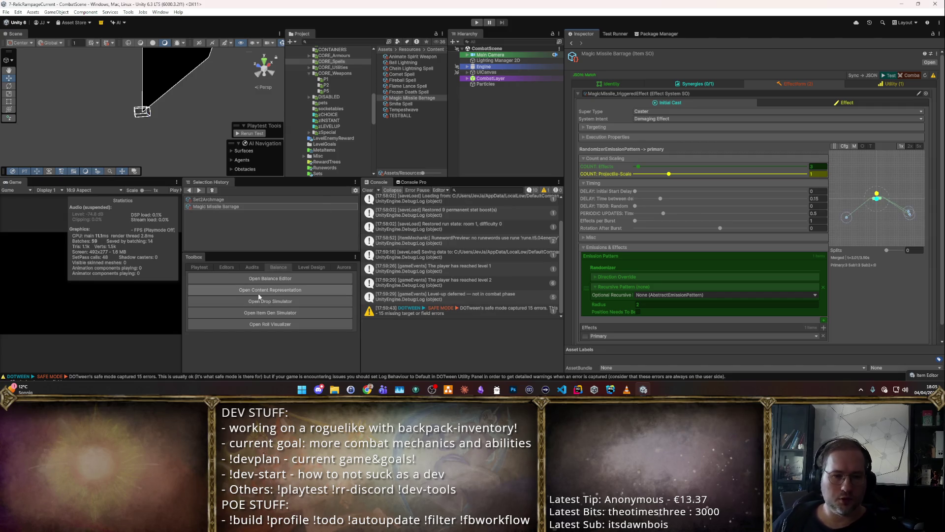
Step: Open the Enchantment Tier Editor from the other Toolbox tab
{"action": "left_click", "coordinate": [253, 267]}
{"action": "scroll", "coordinate": [263, 281], "scroll_direction": "down", "scroll_amount": 3}
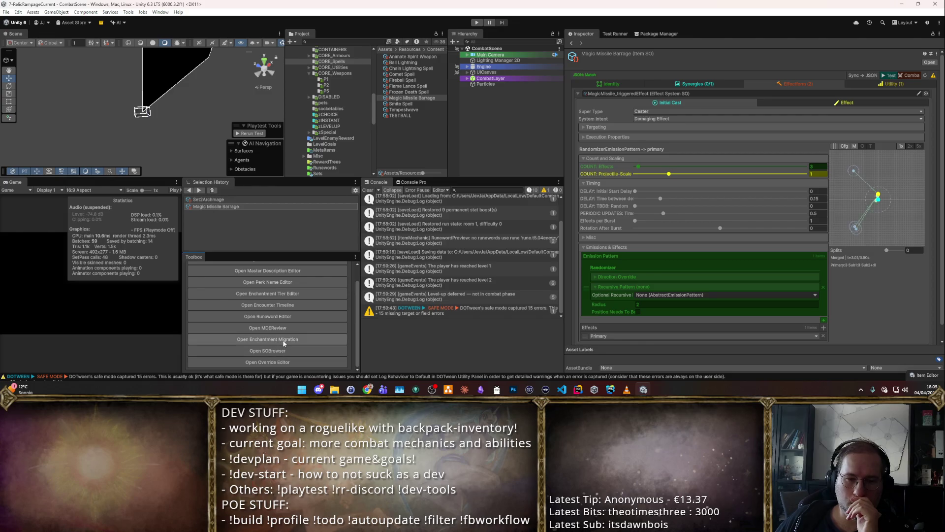
{"action": "scroll", "coordinate": [289, 322], "scroll_direction": "up", "scroll_amount": 2}
{"action": "left_click", "coordinate": [291, 314]}
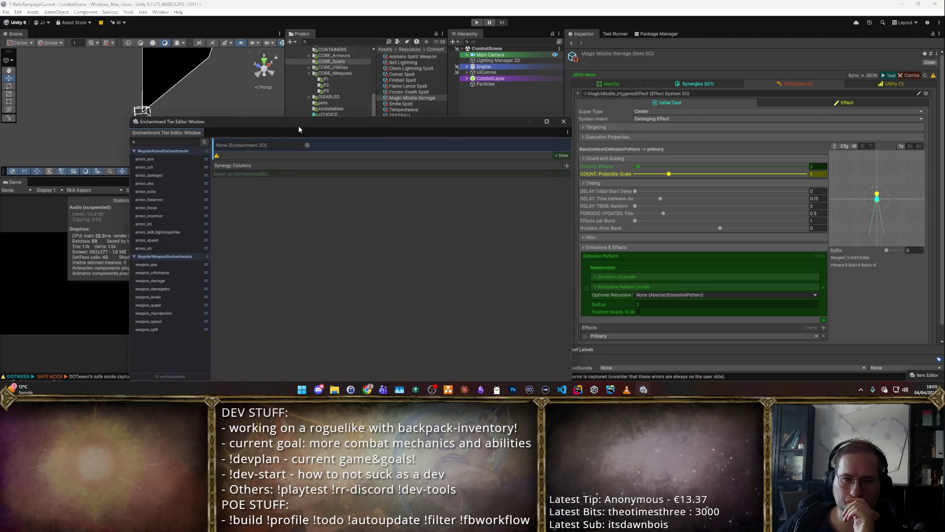
Step: Browse the armor and weapon enchantments' tiers, ending on armor_dex
{"action": "left_click", "coordinate": [339, 151]}
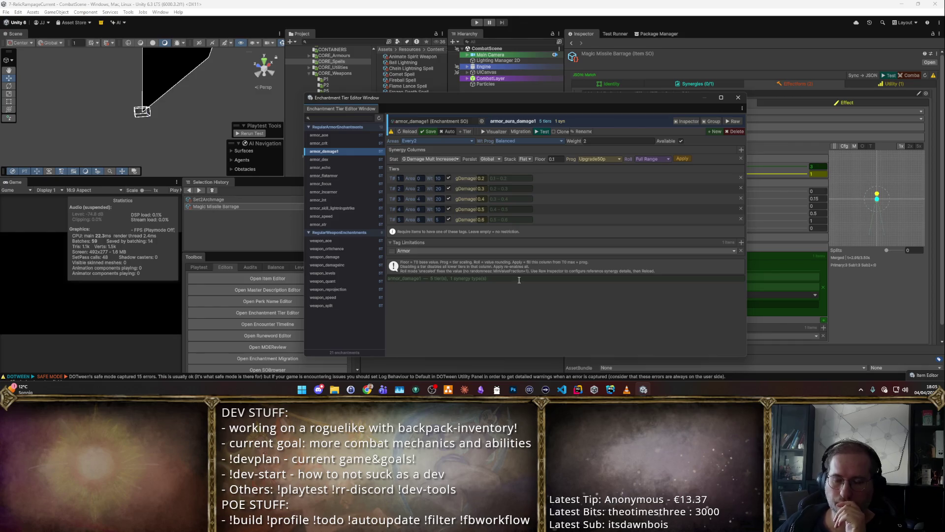
{"action": "left_click", "coordinate": [351, 200]}
{"action": "left_click", "coordinate": [340, 151]}
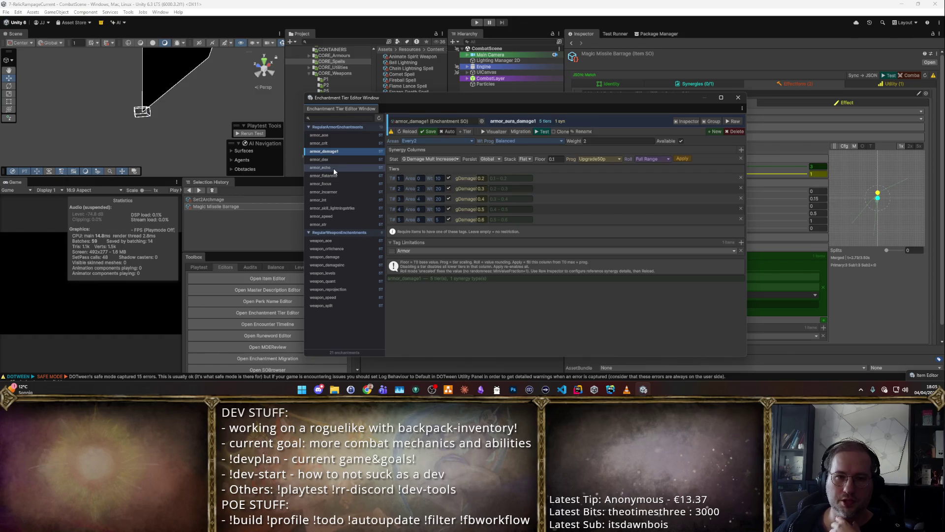
{"action": "left_click", "coordinate": [338, 257]}
{"action": "left_click", "coordinate": [329, 272]}
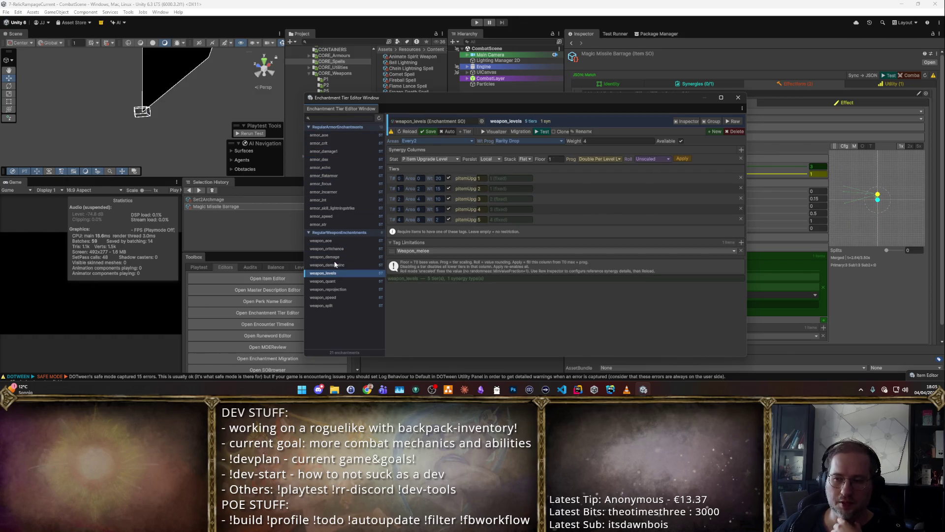
{"action": "left_click", "coordinate": [331, 192]}
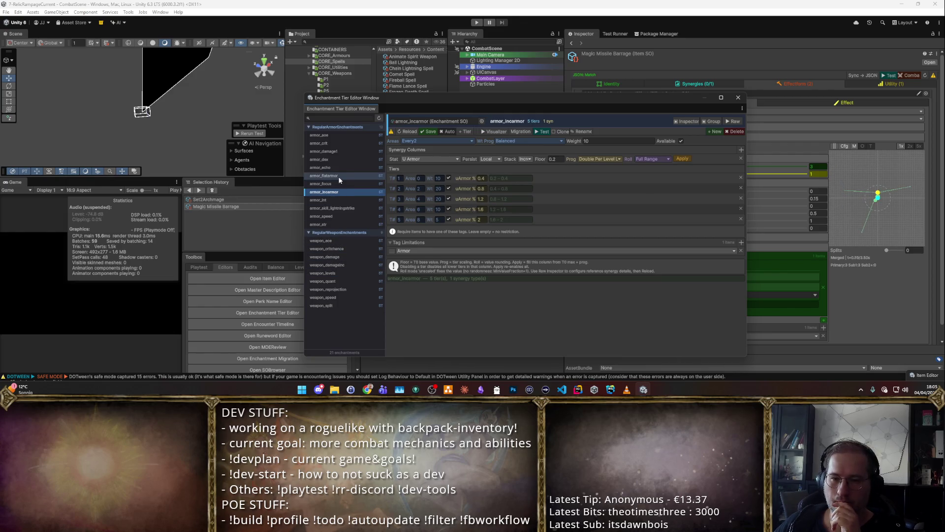
{"action": "left_click", "coordinate": [343, 160]}
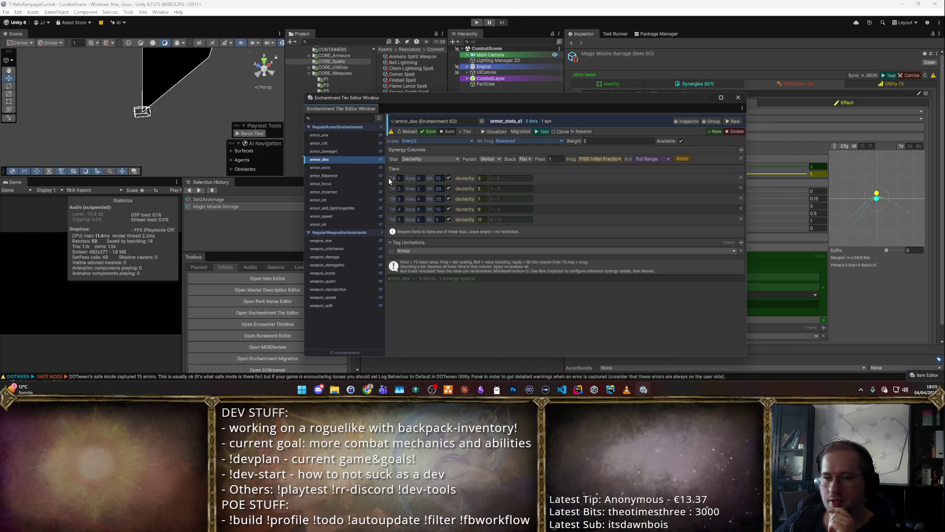
Step: Search a new Player Tag limitation for 'Trink' and 'A', then open Rider's symbol search
{"action": "left_click", "coordinate": [743, 240]}
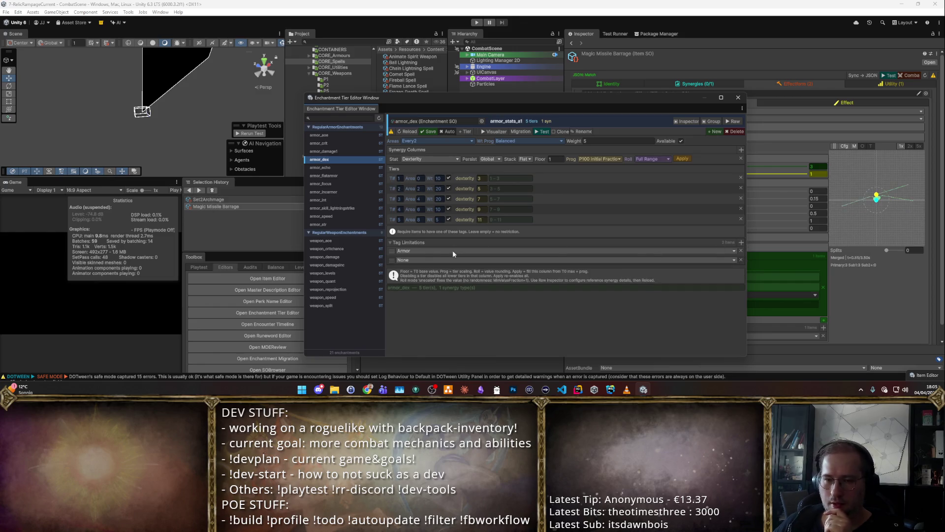
{"action": "left_click", "coordinate": [456, 259]}
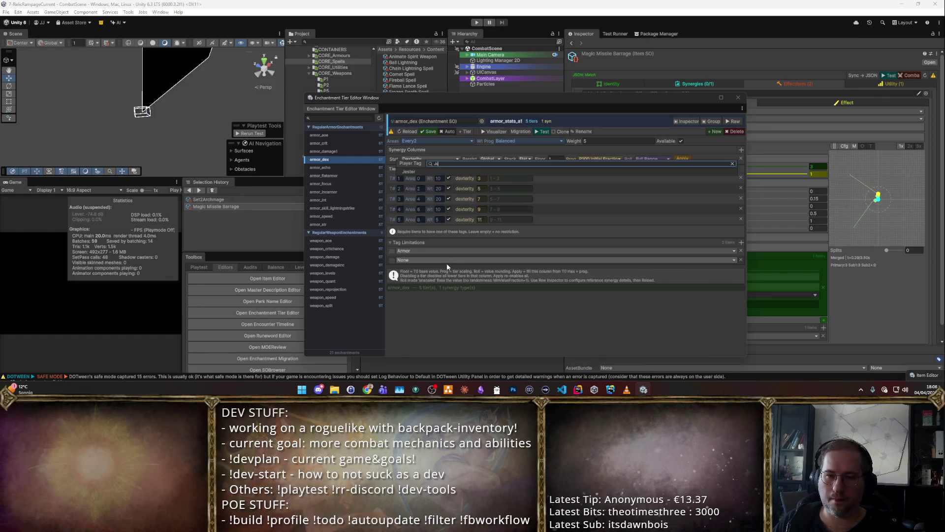
{"action": "type", "text": "Trink"}
{"action": "key", "text": "BackSpace"}
{"action": "key", "text": "BackSpace"}
{"action": "key", "text": "BackSpace"}
{"action": "type", "text": "A"}
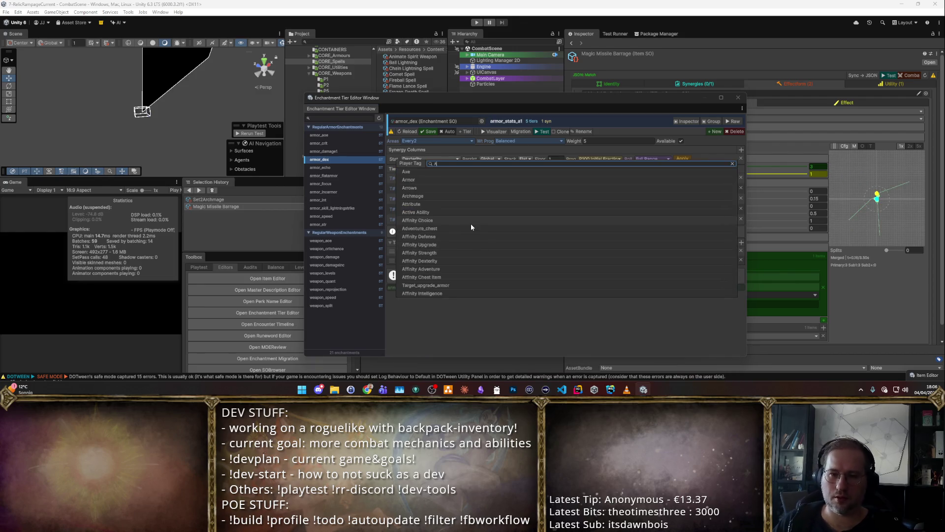
{"action": "key", "text": "Escape"}
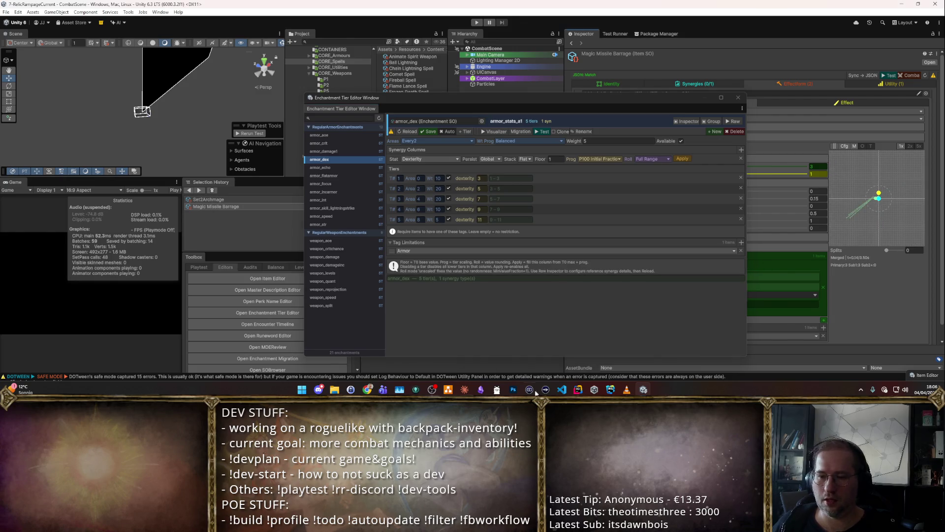
{"action": "left_click", "coordinate": [578, 389]}
{"action": "key", "text": "shift+alt+t"}
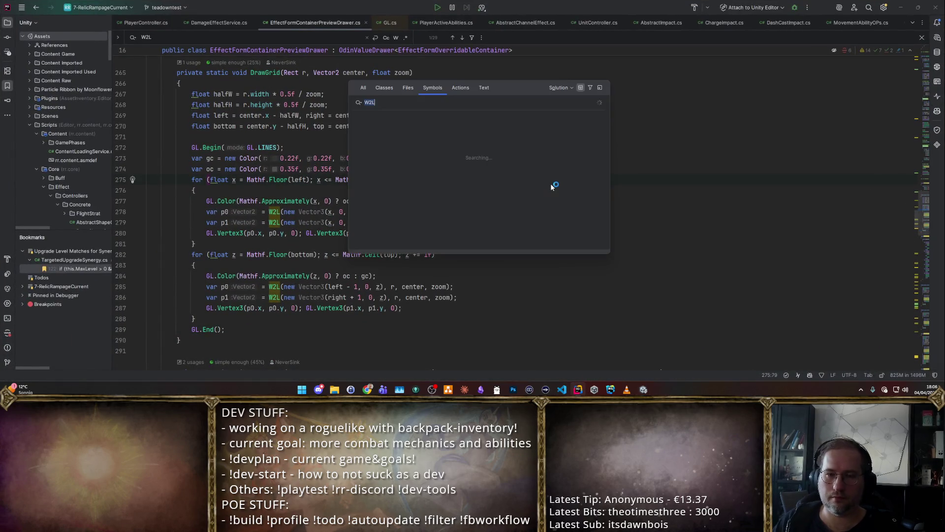
Step: Find PlayerTags via symbol search and open the PlayerTag enum definition, checking the trinket tag
{"action": "type", "text": "PlayerTags"}
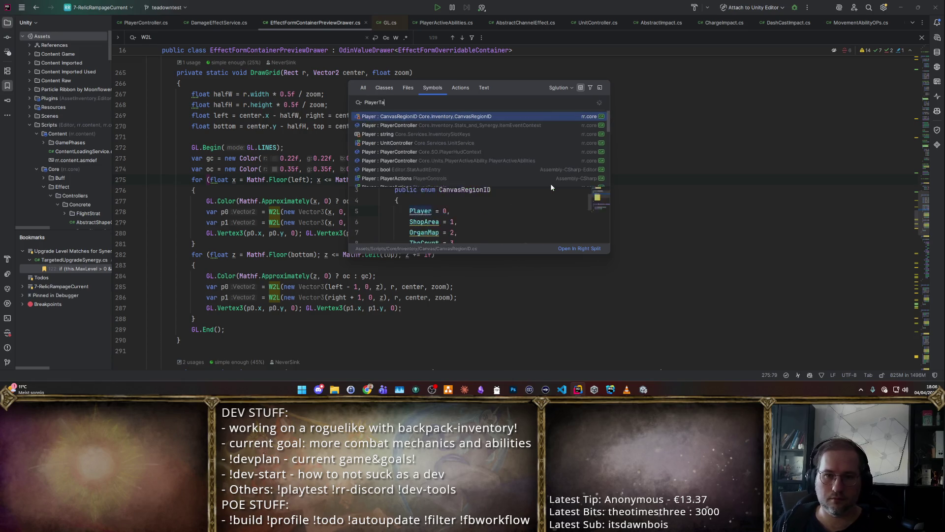
{"action": "key", "text": "Return"}
{"action": "scroll", "coordinate": [252, 130], "scroll_direction": "down", "scroll_amount": 5}
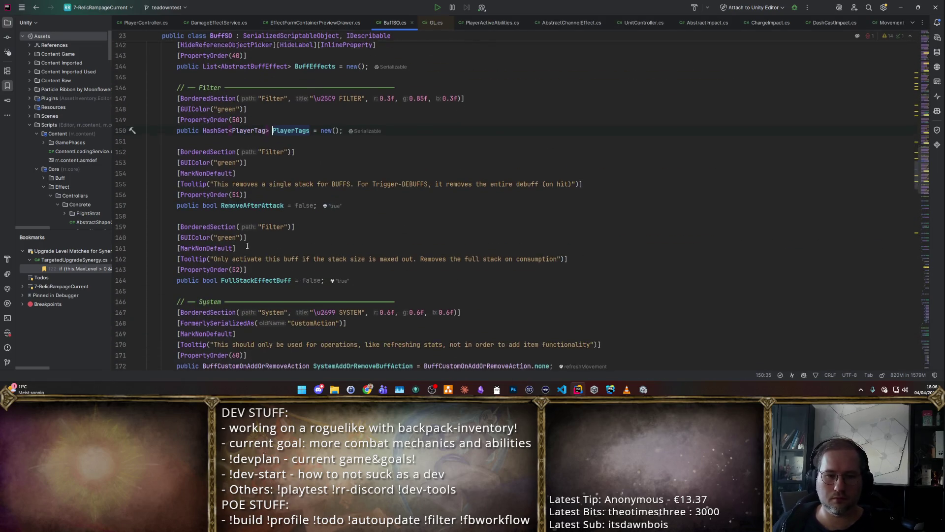
{"action": "left_click", "coordinate": [252, 130], "text": "ctrl"}
{"action": "scroll", "coordinate": [336, 149], "scroll_direction": "down", "scroll_amount": 10}
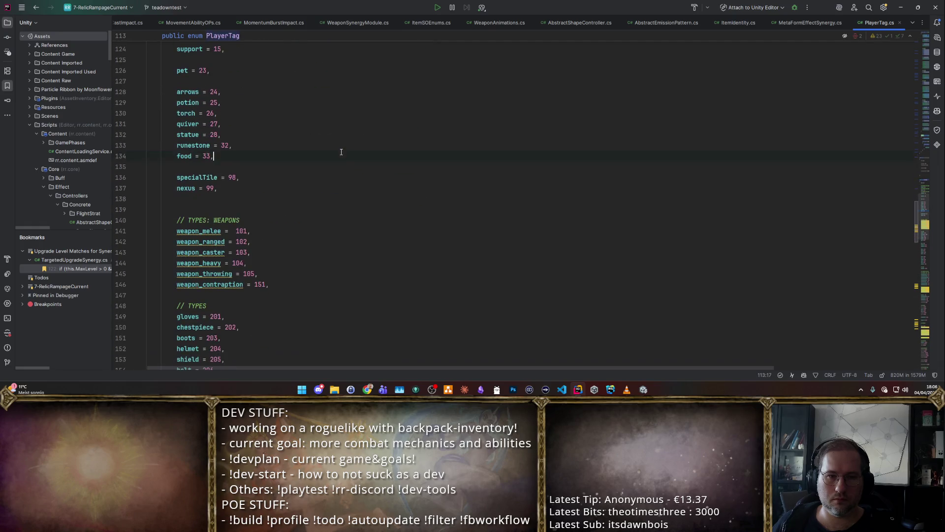
{"action": "left_click", "coordinate": [335, 149]}
{"action": "key", "text": "Page_Up"}
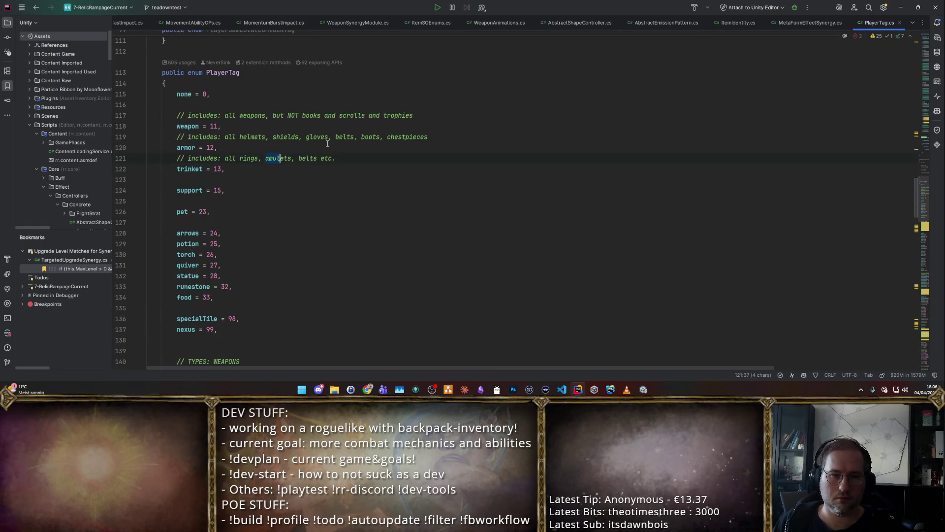
{"action": "scroll", "coordinate": [335, 147], "scroll_direction": "down", "scroll_amount": 7}
{"action": "scroll", "coordinate": [315, 163], "scroll_direction": "up", "scroll_amount": 5}
{"action": "scroll", "coordinate": [305, 175], "scroll_direction": "down", "scroll_amount": 9}
{"action": "scroll", "coordinate": [305, 174], "scroll_direction": "down", "scroll_amount": 3}
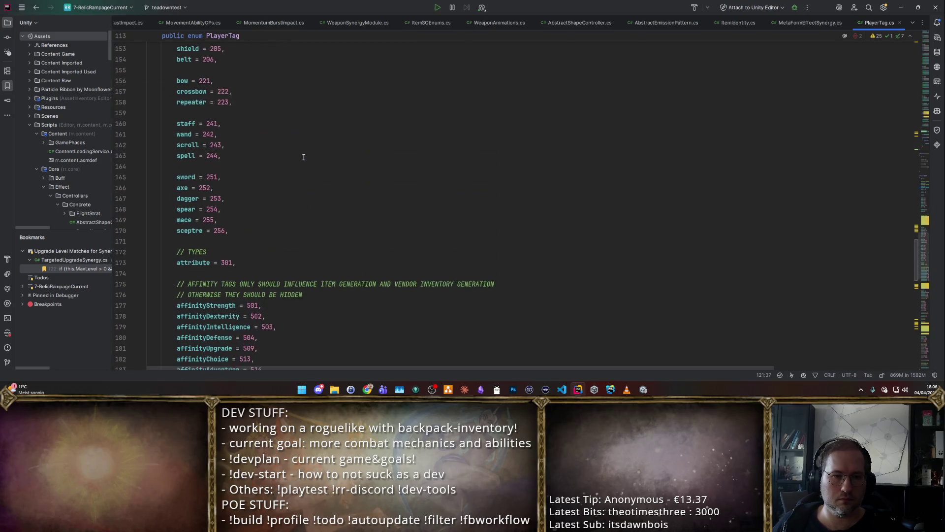
{"action": "scroll", "coordinate": [304, 153], "scroll_direction": "down", "scroll_amount": 4}
Step: Add amulet = 271, ring = 272, talisman = 273 after sceptre, save, and return to Unity
{"action": "left_click", "coordinate": [301, 106]}
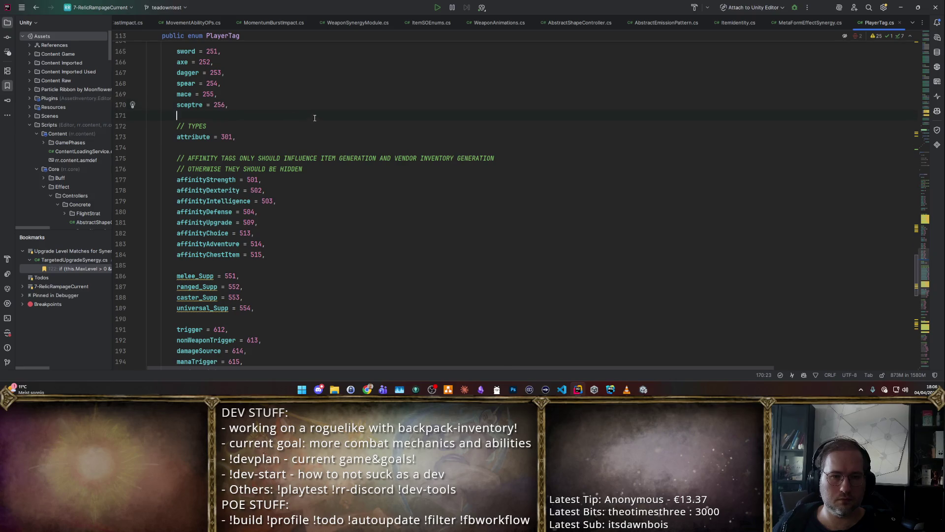
{"action": "scroll", "coordinate": [315, 118], "scroll_direction": "up", "scroll_amount": 6}
{"action": "scroll", "coordinate": [320, 121], "scroll_direction": "down", "scroll_amount": 4}
{"action": "key", "text": "Return"}
{"action": "key", "text": "Return"}
{"action": "key", "text": "Return"}
{"action": "key", "text": "Up"}
{"action": "key", "text": "Up"}
{"action": "type", "text": "amulet = 2"}
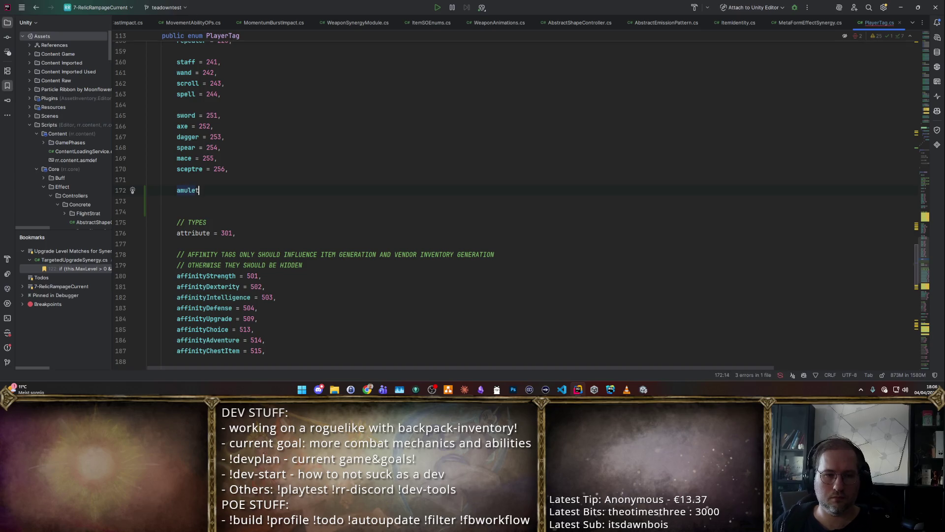
{"action": "key", "text": "BackSpace"}
{"action": "key", "text": "BackSpace"}
{"action": "key", "text": "BackSpace"}
{"action": "type", "text": "71,"}
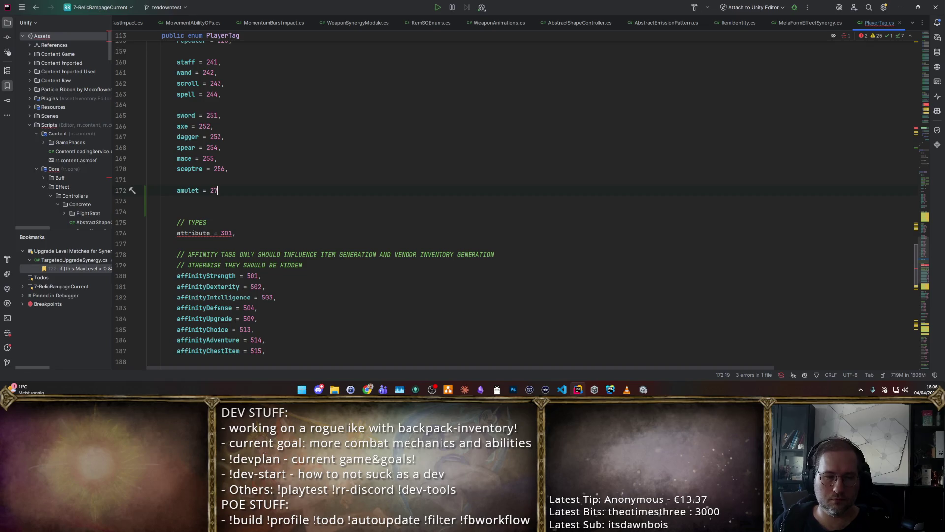
{"action": "key", "text": "Return"}
{"action": "type", "text": "ring = 272,"}
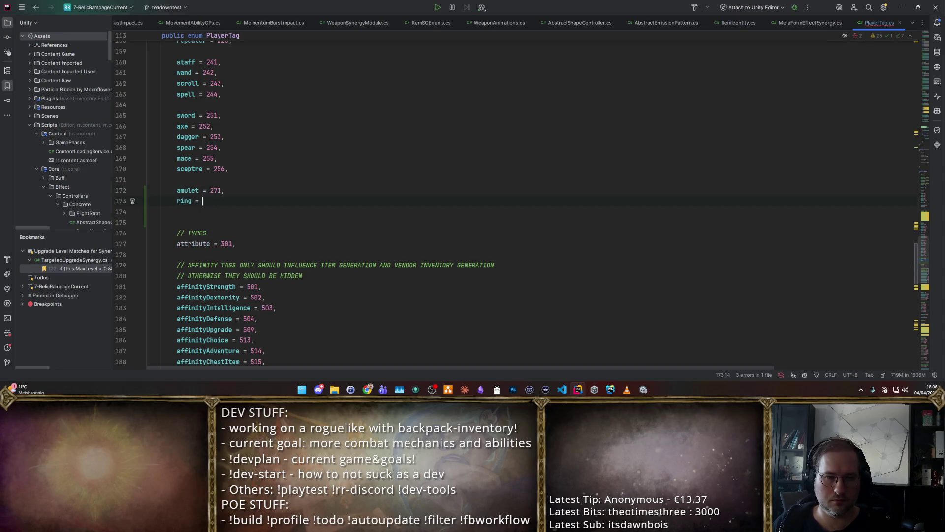
{"action": "key", "text": "Return"}
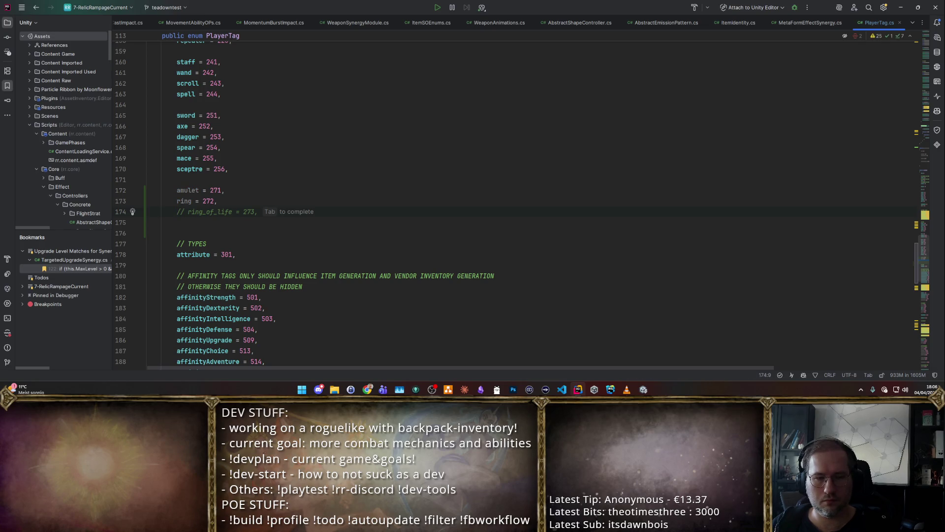
{"action": "type", "text": "talisman "}
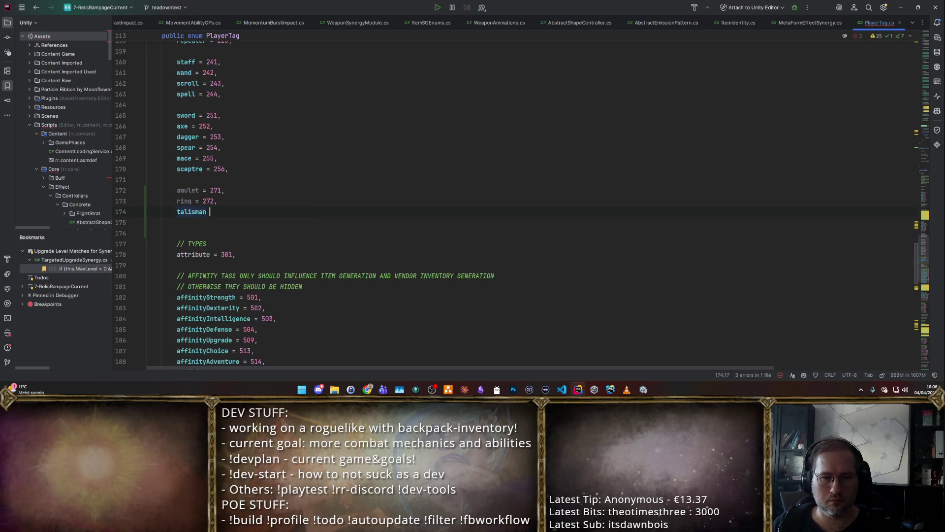
{"action": "type", "text": "= 273,"}
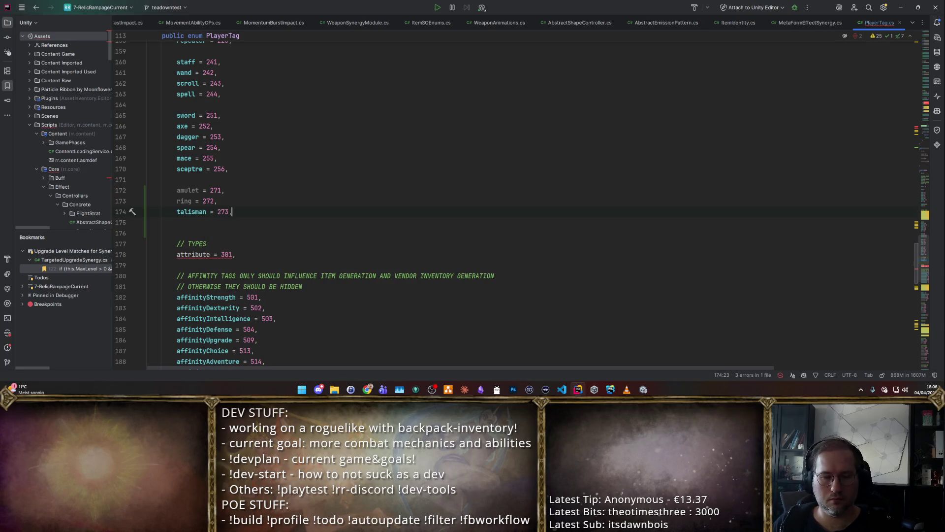
{"action": "key", "text": "ctrl+s"}
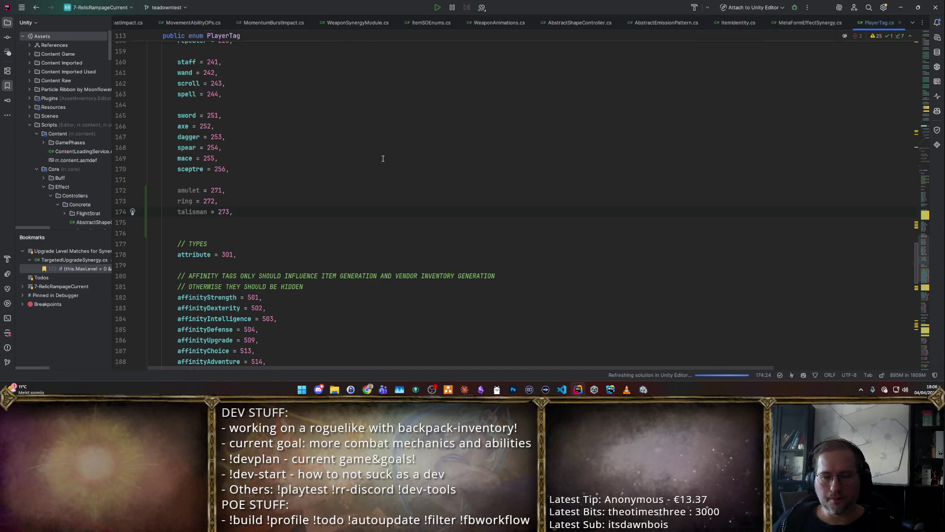
{"action": "key", "text": "alt+Tab"}
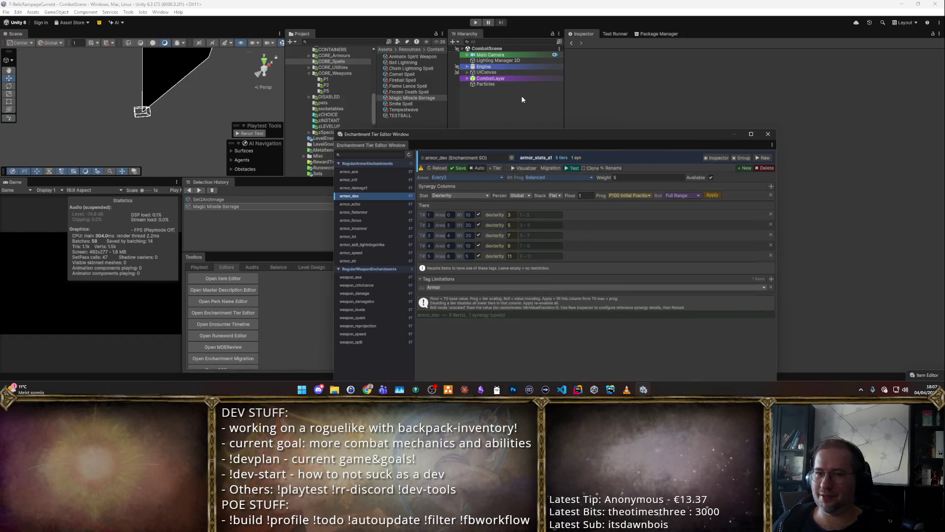
Step: Move the Enchantment Tier Editor down-left and expand Engine in the Hierarchy
{"action": "mouse_move", "coordinate": [490, 136]}
{"action": "left_mouse_down"}
{"action": "mouse_move", "coordinate": [462, 200]}
{"action": "mouse_move", "coordinate": [368, 199]}
{"action": "left_mouse_up"}
{"action": "left_click", "coordinate": [491, 67]}
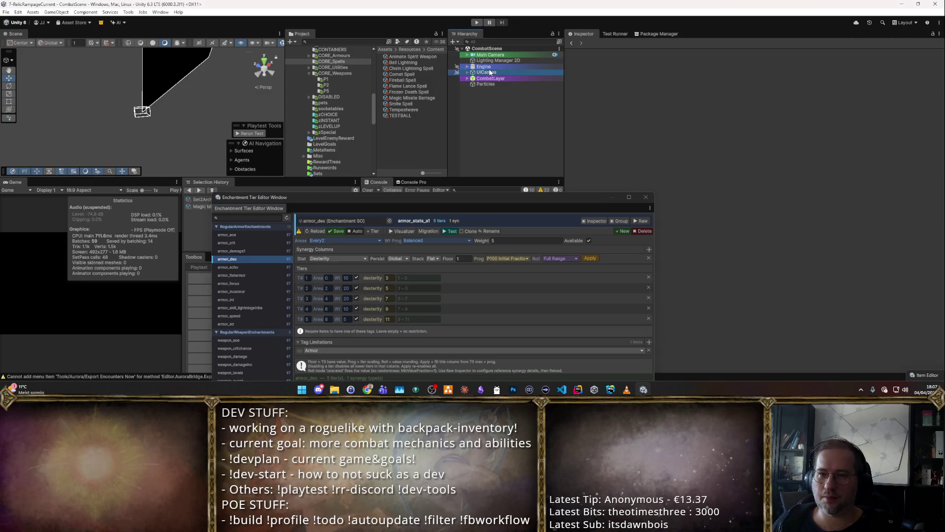
{"action": "left_click_drag", "start_coordinate": [539, 200], "coordinate": [337, 244]}
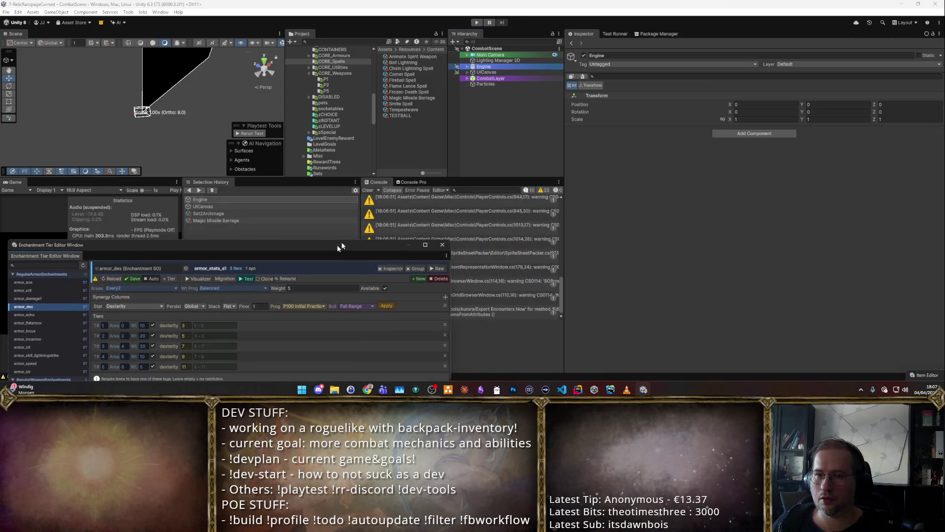
{"action": "left_click", "coordinate": [468, 67]}
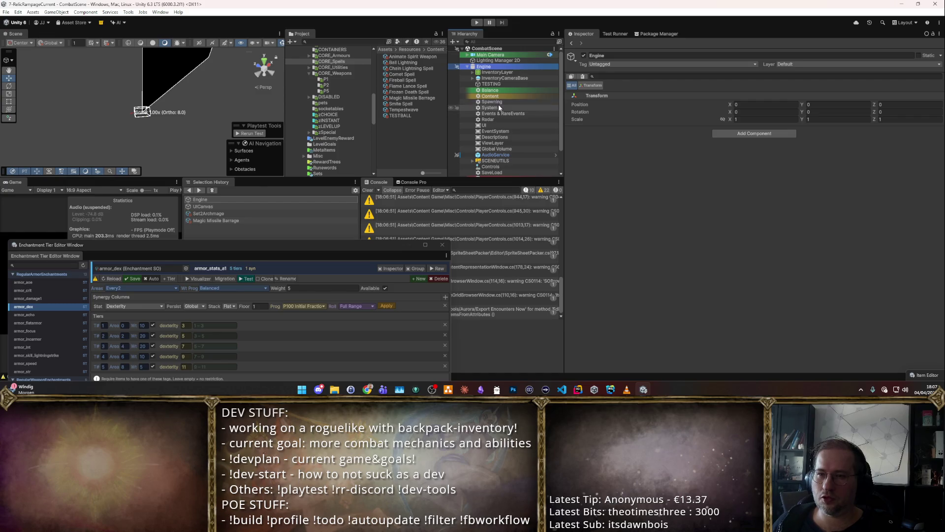
Step: Browse the Descriptions object's GlyphVisuals, PlayerStats and IconSettings tabs, then select Balance
{"action": "left_click", "coordinate": [496, 137]}
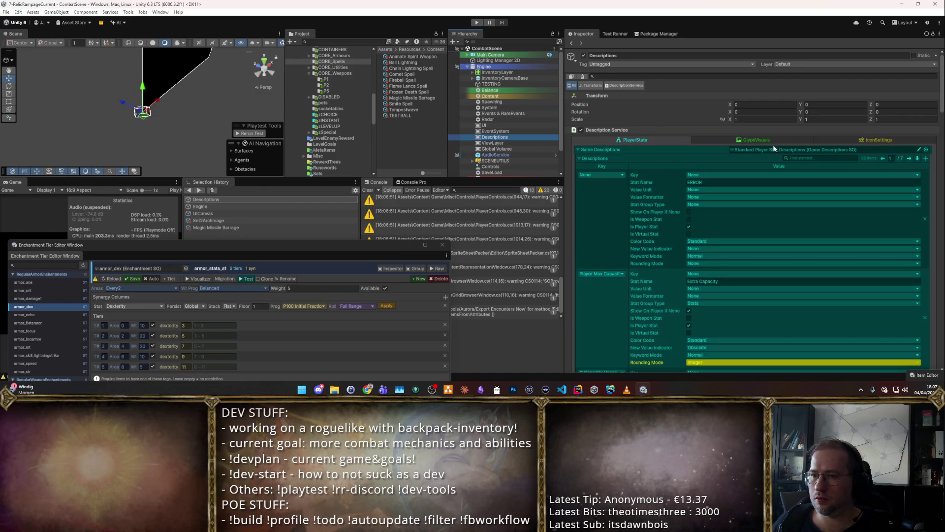
{"action": "left_click", "coordinate": [584, 150]}
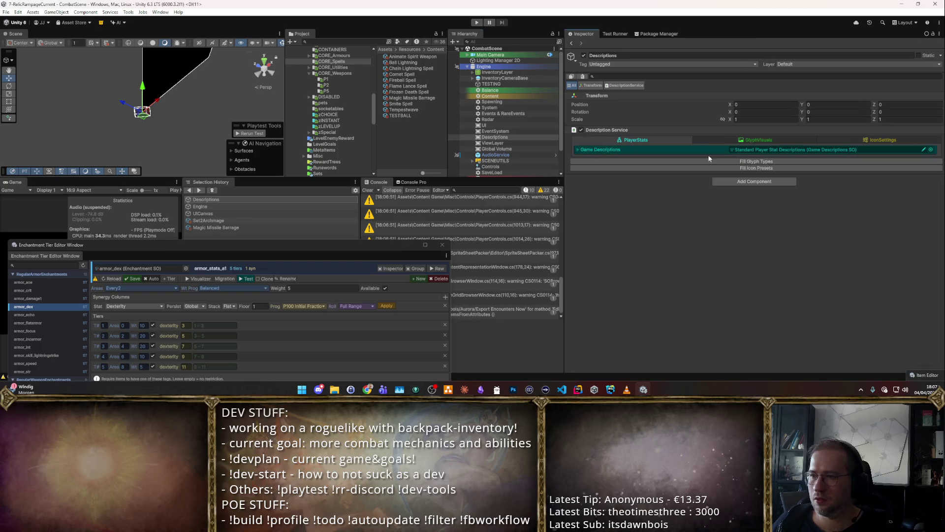
{"action": "left_click", "coordinate": [745, 142]}
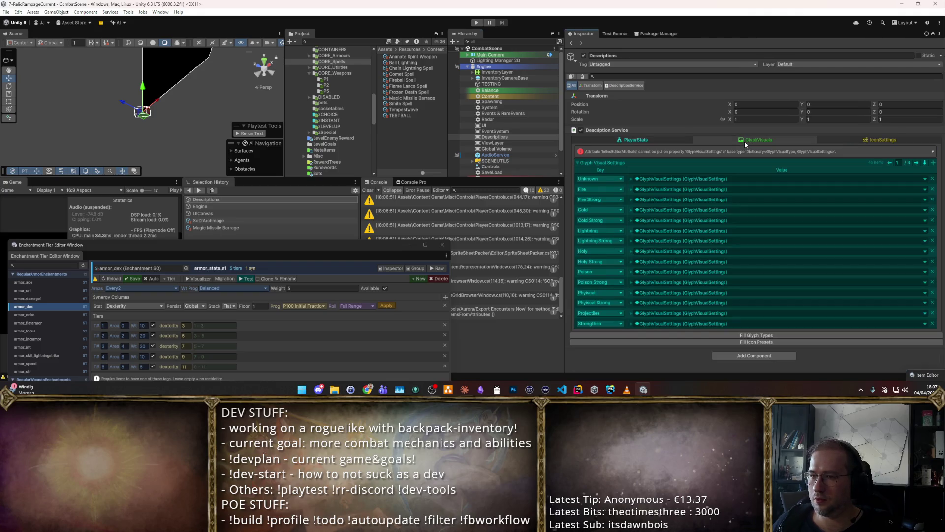
{"action": "left_click", "coordinate": [648, 144]}
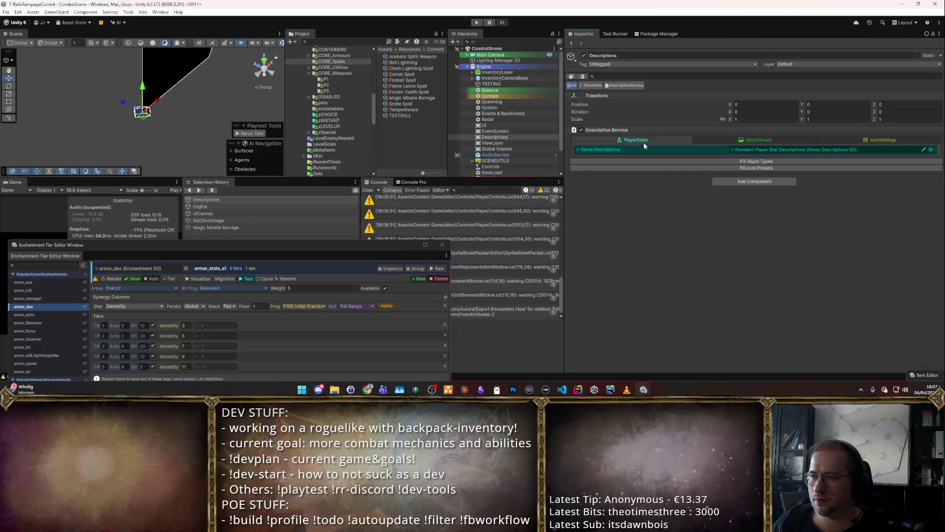
{"action": "left_click", "coordinate": [872, 142]}
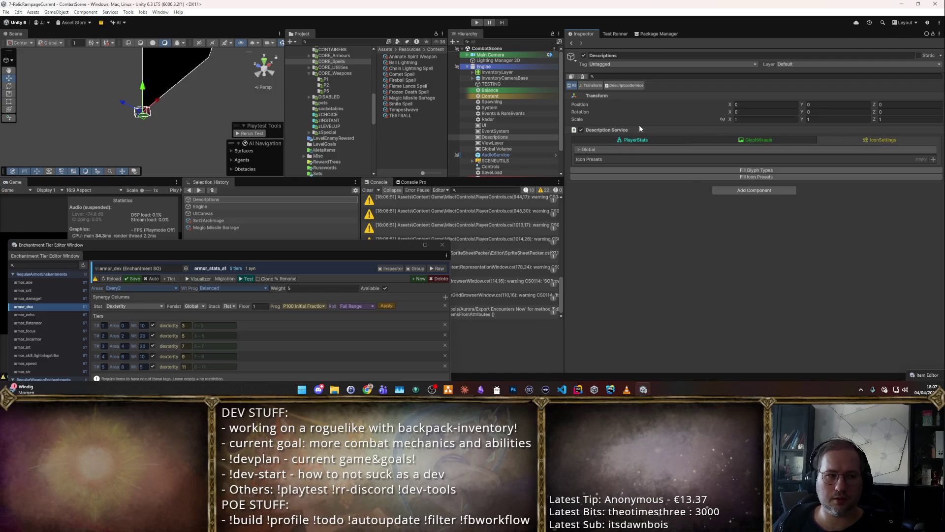
{"action": "left_click", "coordinate": [500, 92]}
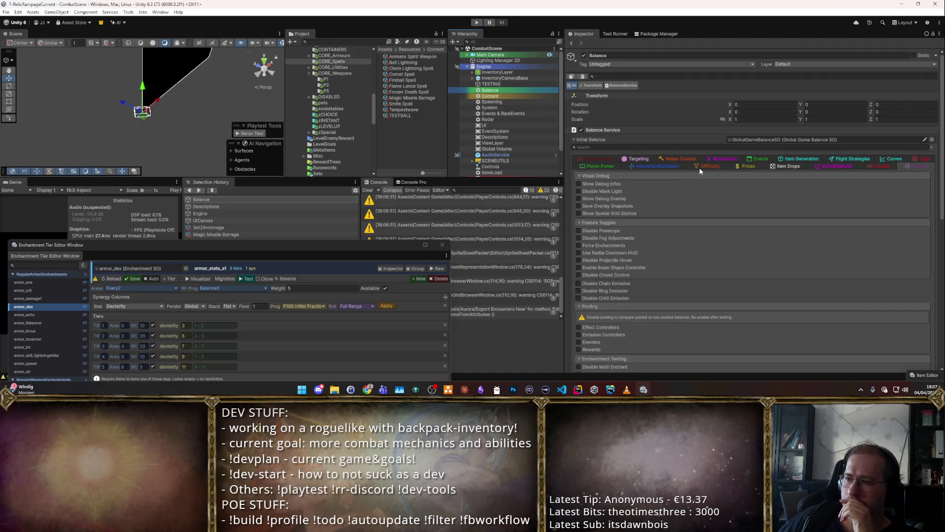
Step: Search the Balance Service for 'Tags' and show its Tags section
{"action": "left_click", "coordinate": [627, 147]}
{"action": "type", "text": "Tags"}
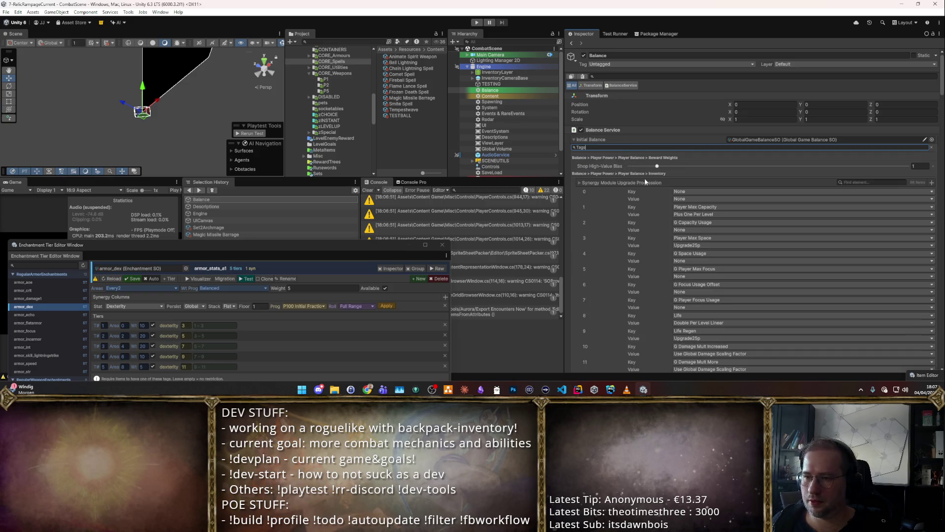
{"action": "scroll", "coordinate": [663, 190], "scroll_direction": "down", "scroll_amount": 15}
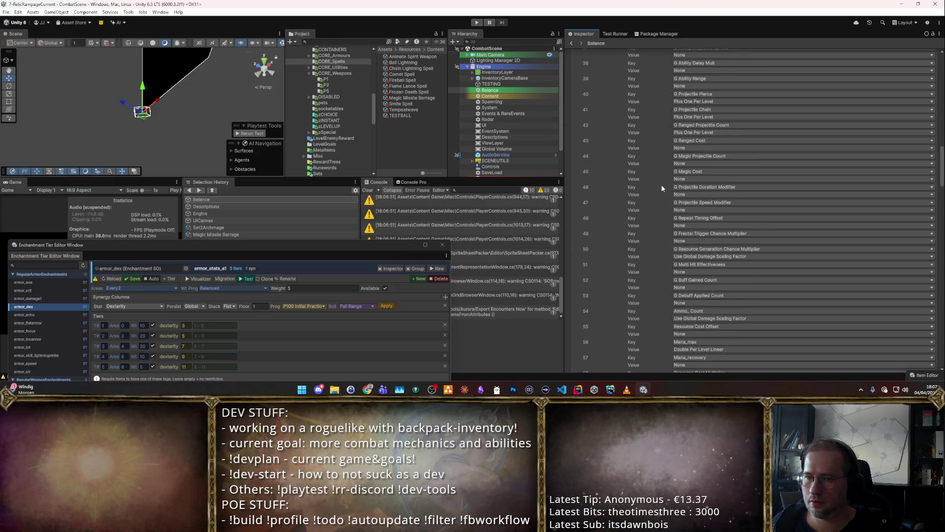
{"action": "left_click_drag", "start_coordinate": [942, 183], "coordinate": [937, 352]}
{"action": "scroll", "coordinate": [935, 237], "scroll_direction": "up", "scroll_amount": 5}
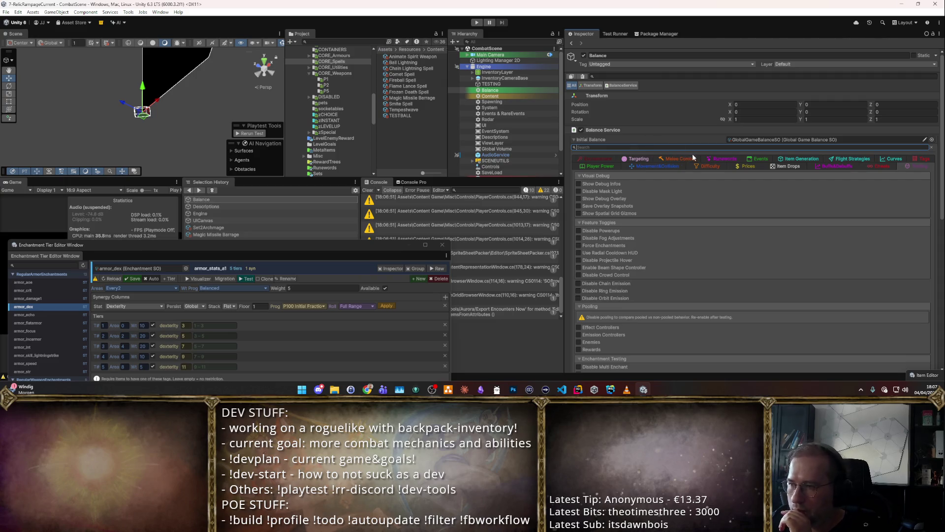
{"action": "left_click", "coordinate": [921, 158]}
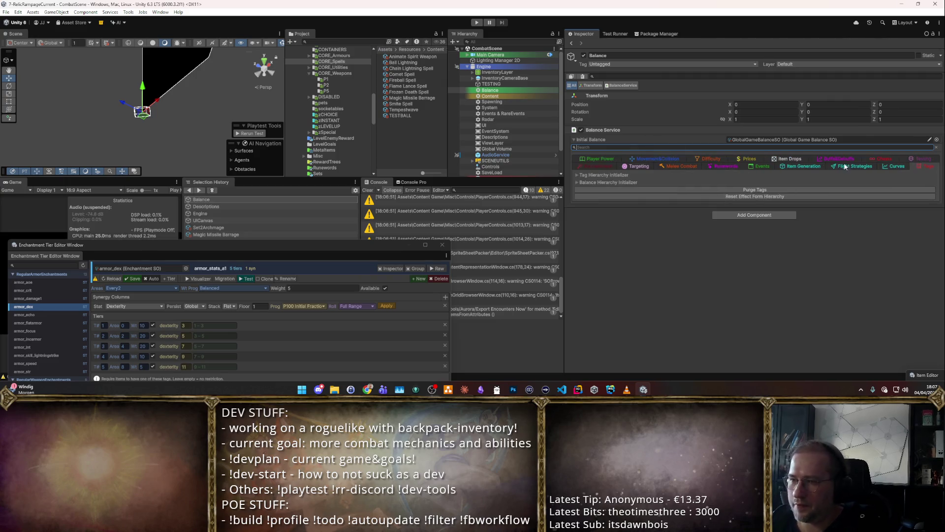
Step: Expand Tag Hierarchy Initializer > Child Tags and go to its second page
{"action": "left_click", "coordinate": [578, 176]}
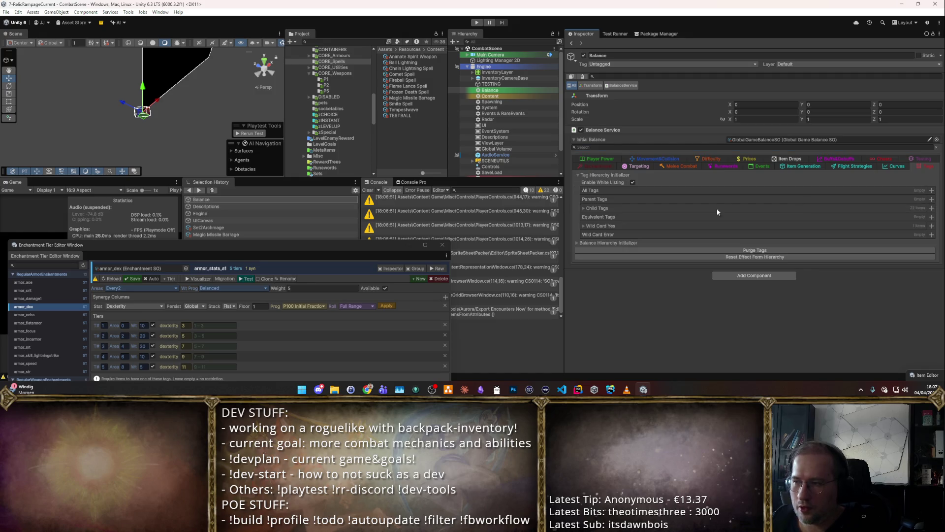
{"action": "left_click", "coordinate": [583, 208]}
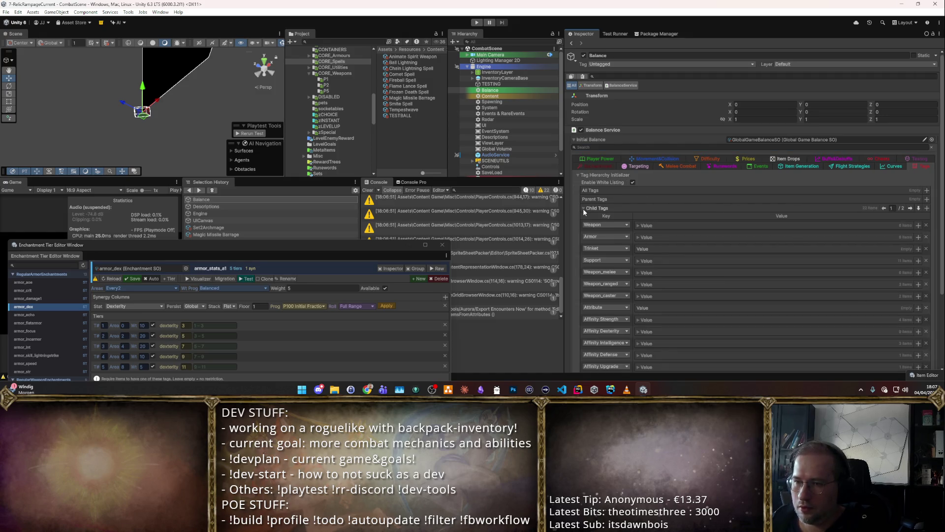
{"action": "scroll", "coordinate": [583, 208], "scroll_direction": "down", "scroll_amount": 3}
{"action": "left_click", "coordinate": [637, 147]}
{"action": "left_click", "coordinate": [637, 146]}
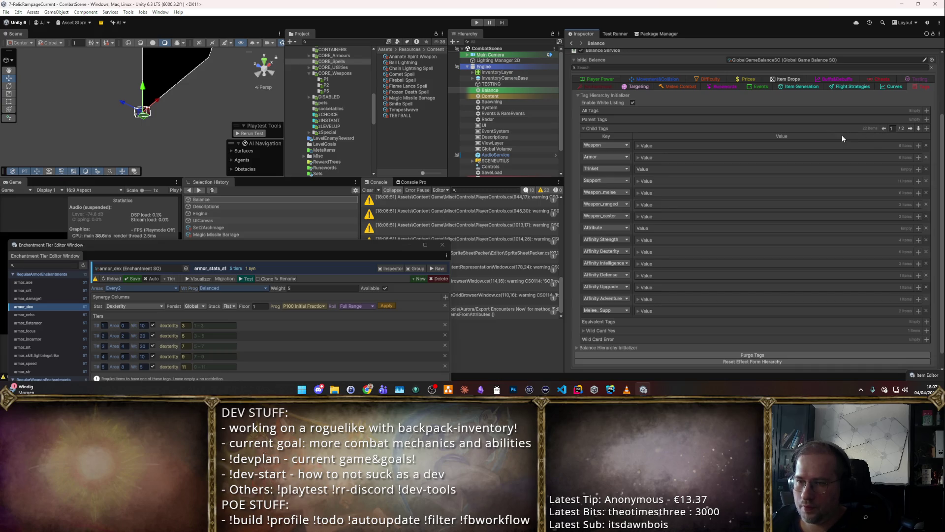
{"action": "left_click", "coordinate": [910, 128]}
{"action": "scroll", "coordinate": [841, 167], "scroll_direction": "up", "scroll_amount": 3}
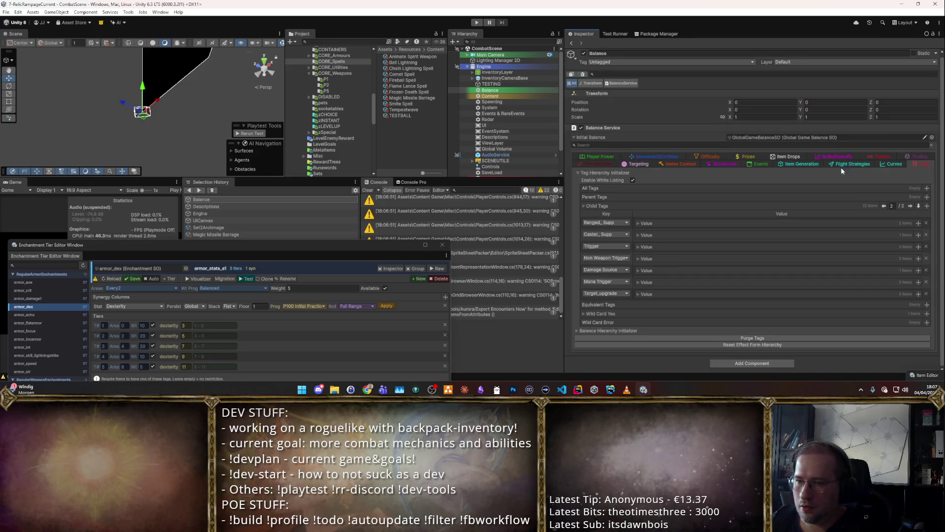
Step: Add a new Child Tags entry keyed Trinket with an empty tag set
{"action": "left_click", "coordinate": [927, 205]}
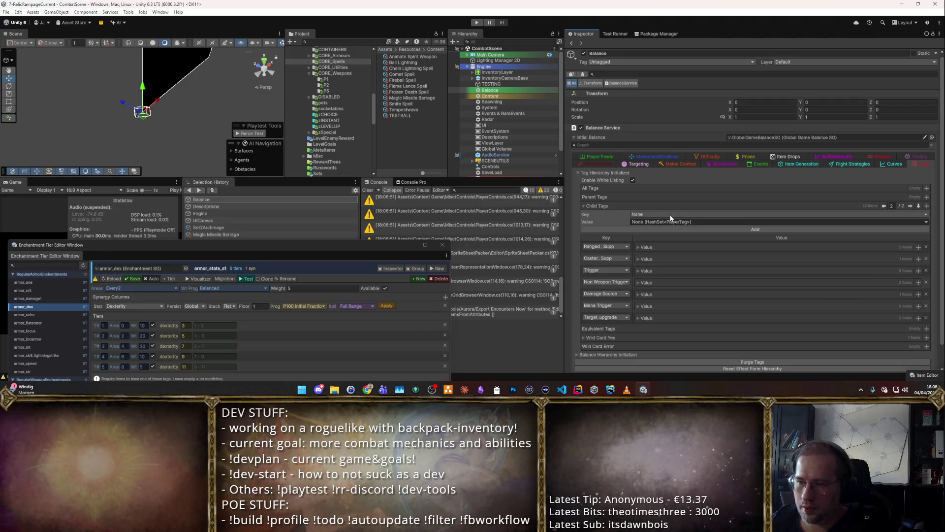
{"action": "left_click", "coordinate": [671, 216]}
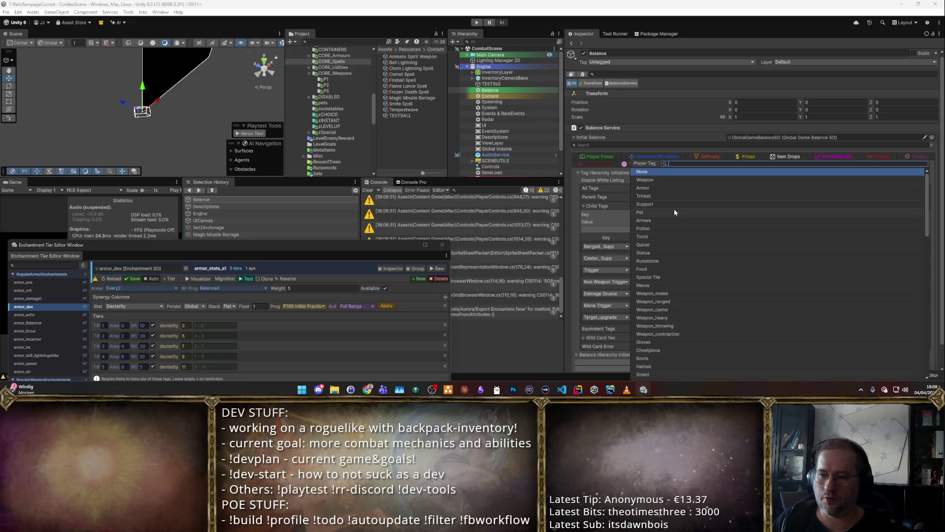
{"action": "type", "text": "Trink"}
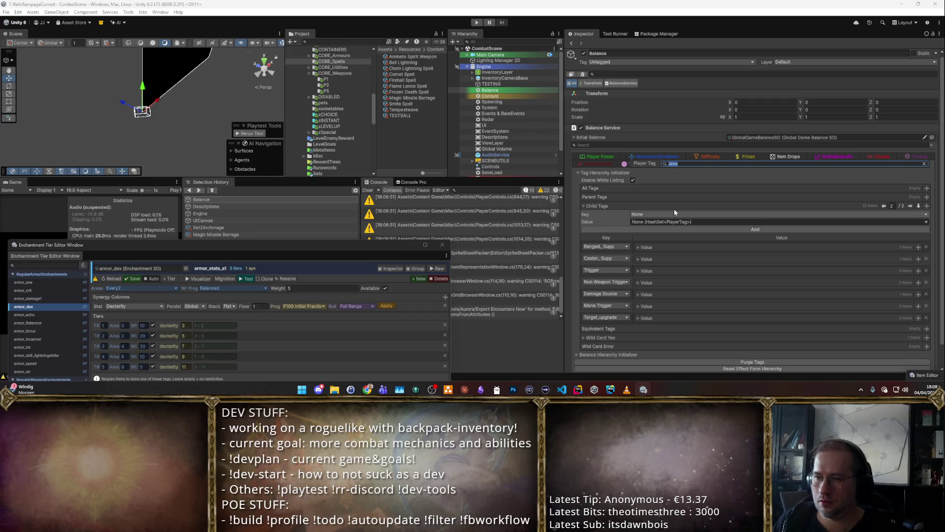
{"action": "key", "text": "Return"}
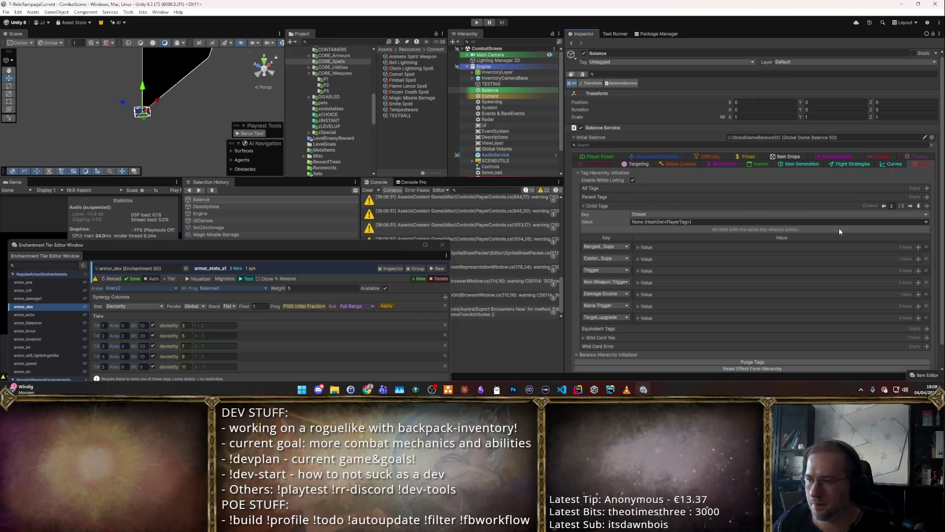
{"action": "left_click", "coordinate": [926, 225]}
{"action": "left_click", "coordinate": [645, 235]}
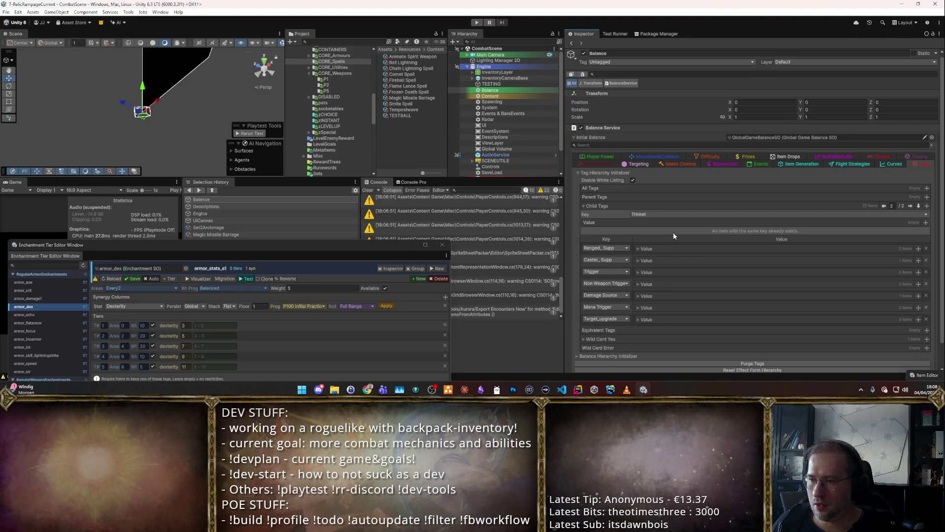
{"action": "scroll", "coordinate": [870, 214], "scroll_direction": "down", "scroll_amount": 2}
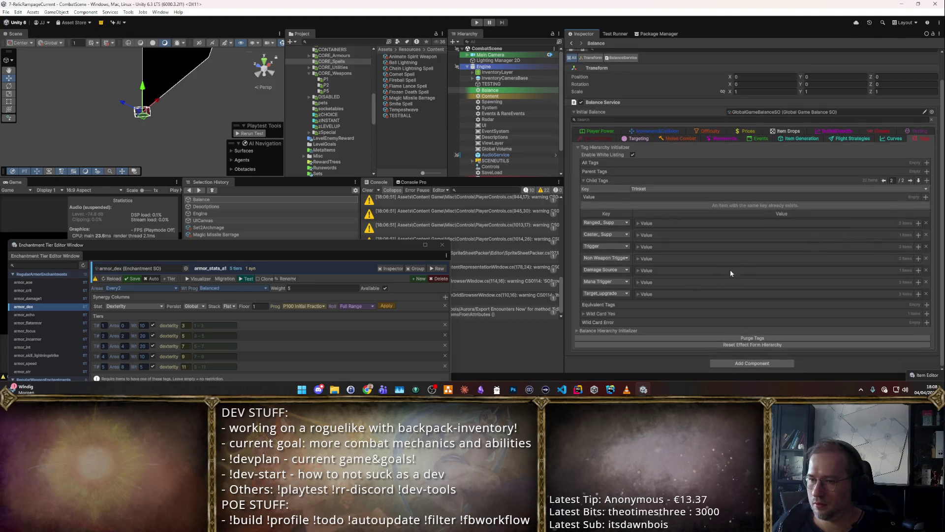
Step: On page 1, add Amulet, Ring and Talisman to Trinket's child tags
{"action": "left_click", "coordinate": [884, 180]}
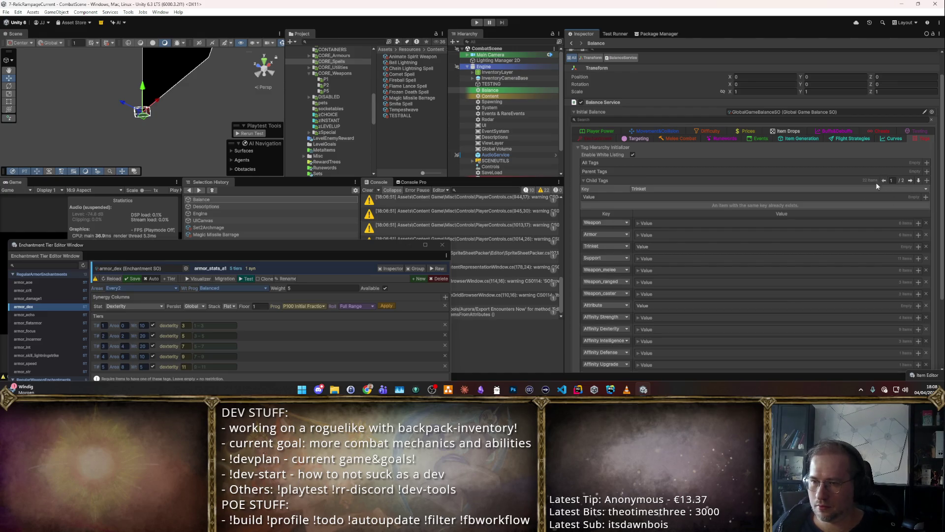
{"action": "left_click", "coordinate": [659, 248]}
{"action": "left_click", "coordinate": [658, 247]}
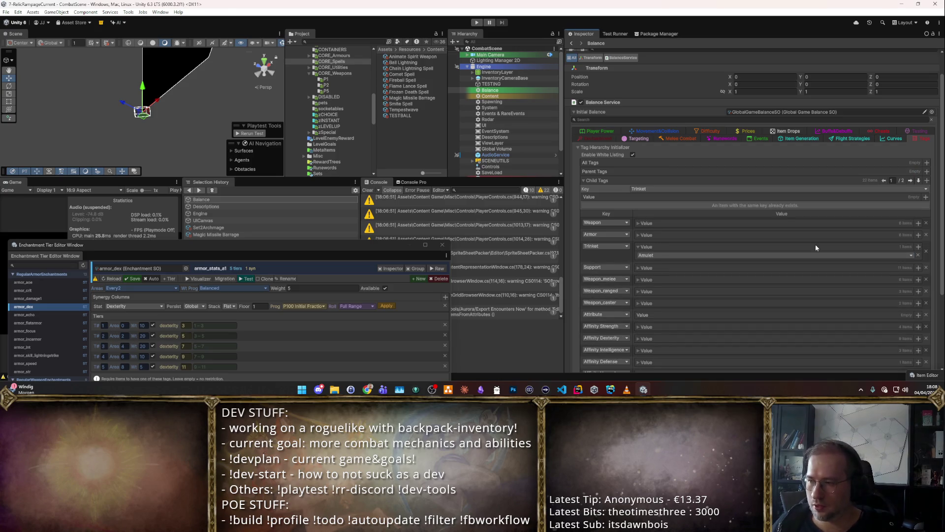
{"action": "left_click", "coordinate": [918, 246]}
{"action": "left_click", "coordinate": [663, 255]}
{"action": "type", "text": "Ring"}
{"action": "key", "text": "Return"}
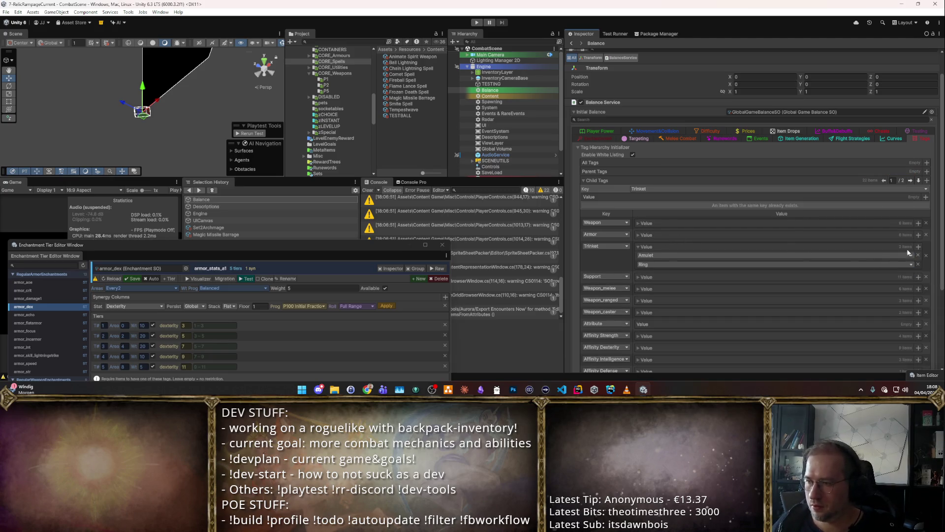
{"action": "left_click", "coordinate": [918, 246]}
{"action": "left_click", "coordinate": [740, 253]}
{"action": "type", "text": "Talisman"}
{"action": "key", "text": "Return"}
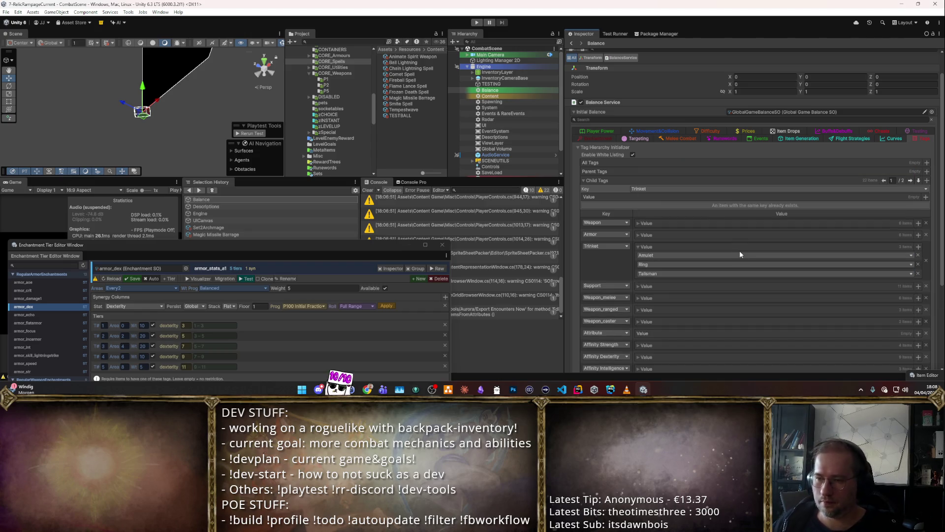
Step: Add Statue as a fourth Trinket child tag and remove the extra None entry
{"action": "left_click", "coordinate": [919, 246]}
{"action": "left_click", "coordinate": [689, 255]}
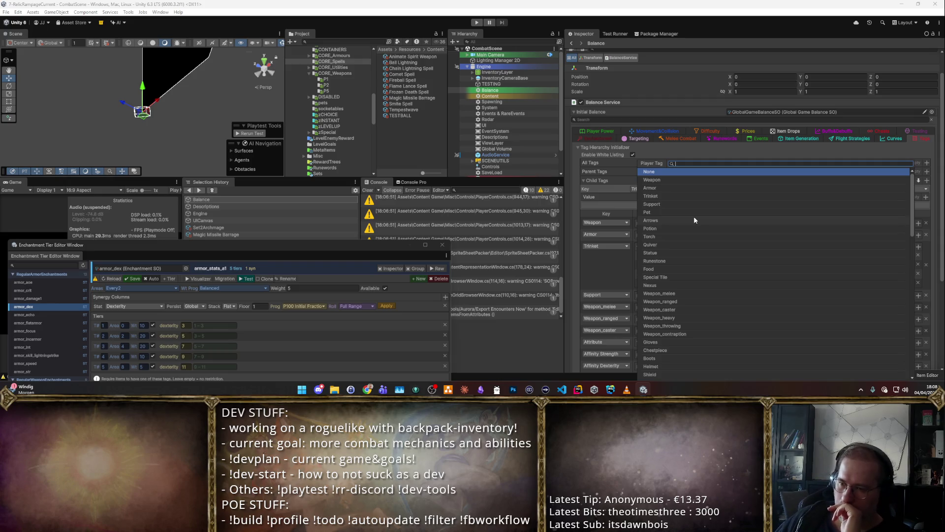
{"action": "scroll", "coordinate": [695, 219], "scroll_direction": "down", "scroll_amount": 3}
{"action": "left_click", "coordinate": [678, 208]}
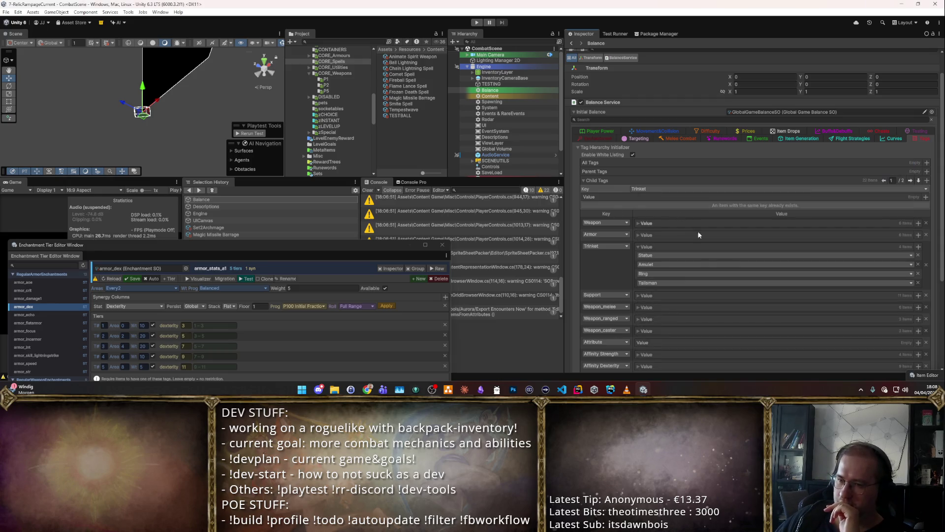
{"action": "left_click", "coordinate": [918, 247]}
{"action": "left_click", "coordinate": [719, 255]}
{"action": "scroll", "coordinate": [718, 257], "scroll_direction": "down", "scroll_amount": 3}
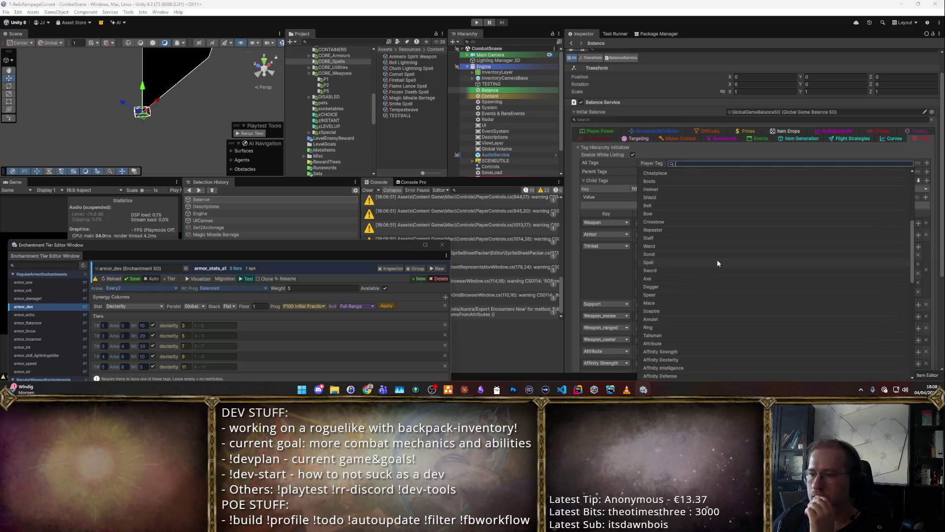
{"action": "scroll", "coordinate": [720, 246], "scroll_direction": "down", "scroll_amount": 3}
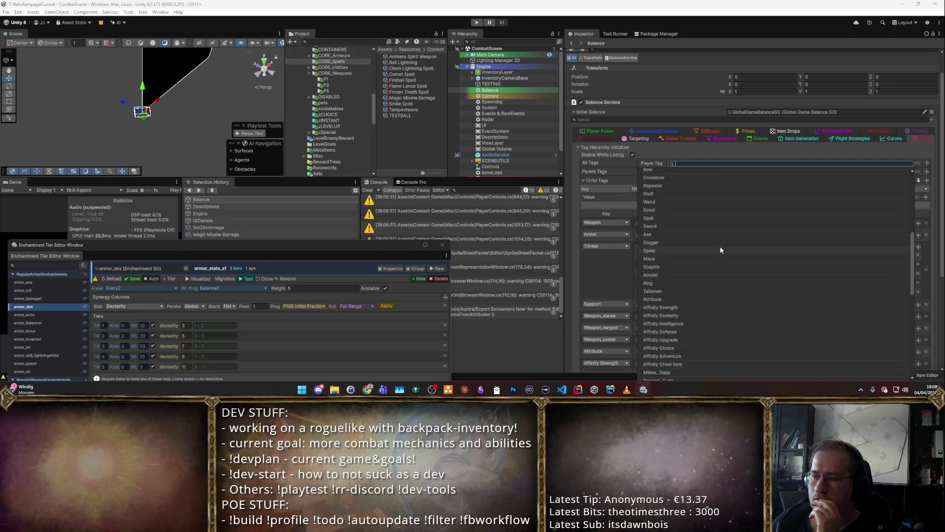
{"action": "scroll", "coordinate": [720, 246], "scroll_direction": "down", "scroll_amount": 3}
{"action": "scroll", "coordinate": [720, 247], "scroll_direction": "down", "scroll_amount": 8}
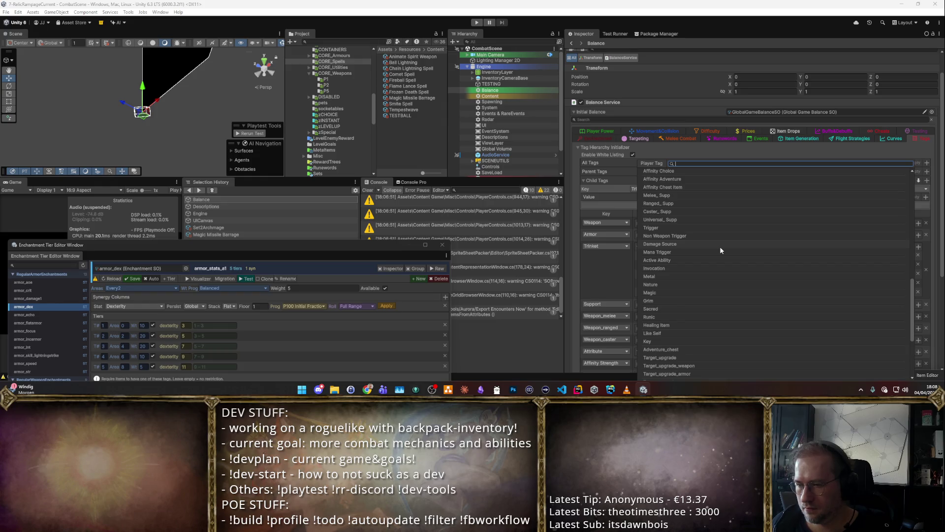
{"action": "key", "text": "Escape"}
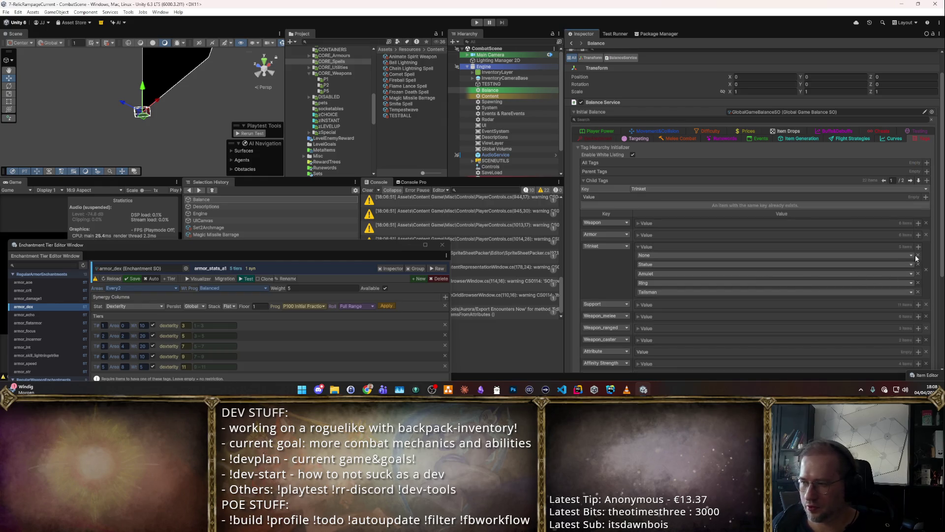
{"action": "left_click", "coordinate": [918, 255]}
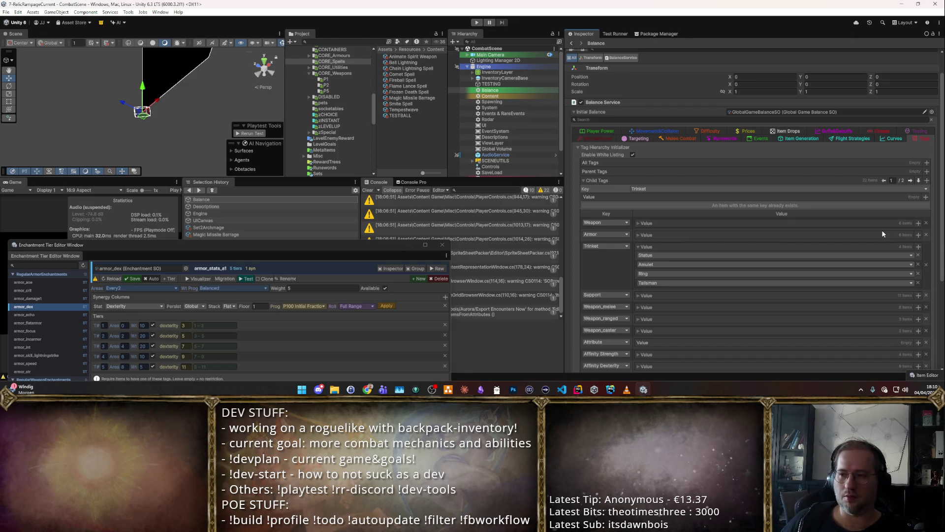
Step: Move the Enchantment Tier Editor window aside so the Project panel is visible
{"action": "mouse_move", "coordinate": [297, 245]}
{"action": "left_mouse_down"}
{"action": "mouse_move", "coordinate": [687, 71]}
{"action": "mouse_move", "coordinate": [664, 78]}
{"action": "left_mouse_up"}
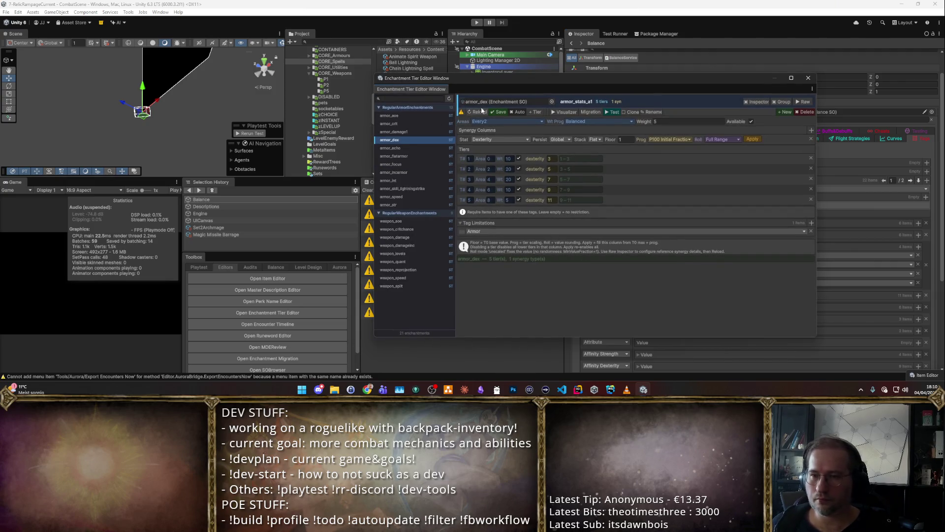
{"action": "left_click_drag", "start_coordinate": [551, 78], "coordinate": [648, 76]}
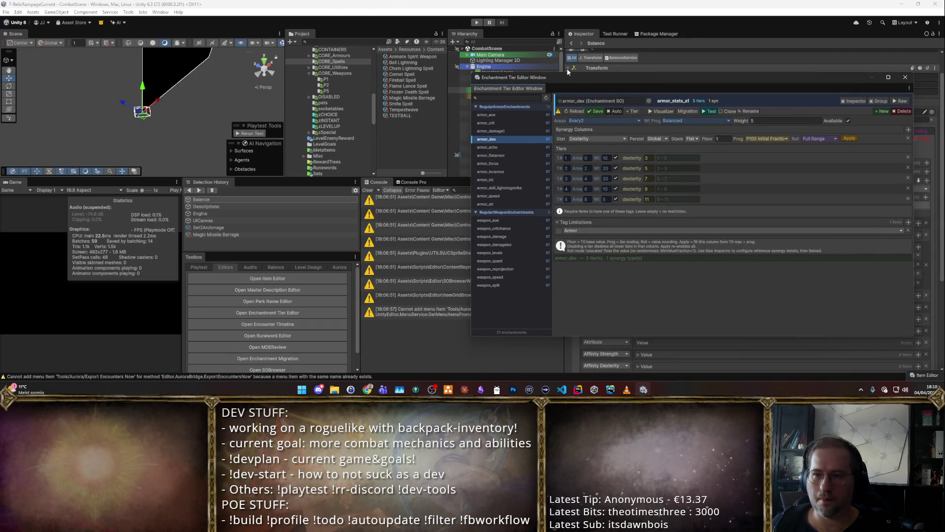
{"action": "mouse_move", "coordinate": [799, 84]}
{"action": "left_mouse_down"}
{"action": "mouse_move", "coordinate": [858, 105]}
{"action": "mouse_move", "coordinate": [744, 87]}
{"action": "mouse_move", "coordinate": [761, 94]}
{"action": "mouse_move", "coordinate": [333, 250]}
{"action": "mouse_move", "coordinate": [333, 268]}
{"action": "left_mouse_up"}
Step: Inspect the enchantment group assets and duplicate RegularArmorEnchantments
{"action": "left_click", "coordinate": [840, 111]}
{"action": "left_click", "coordinate": [412, 74]}
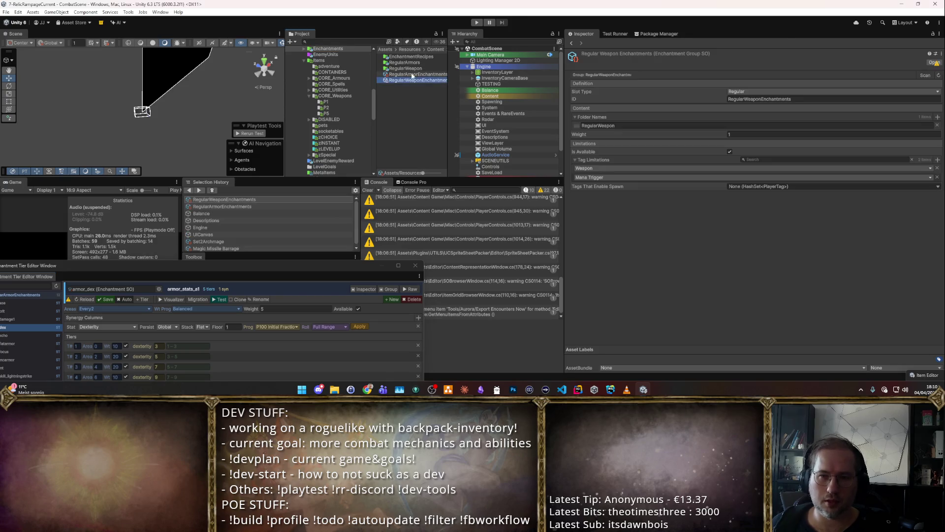
{"action": "key", "text": "ctrl+d"}
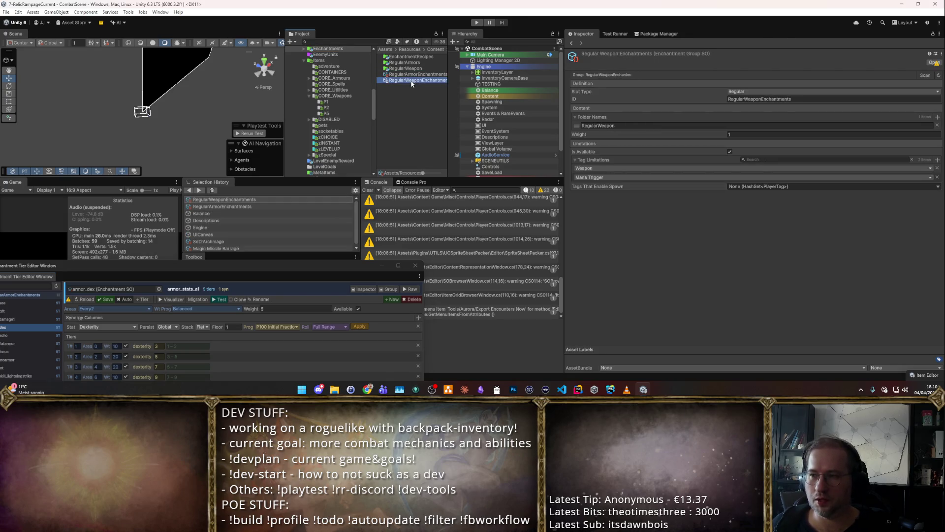
Step: Widen the Project panel and rename the duplicate to RegularAmuletEnchantments
{"action": "left_click_drag", "start_coordinate": [449, 88], "coordinate": [481, 89]}
{"action": "key", "text": "F2"}
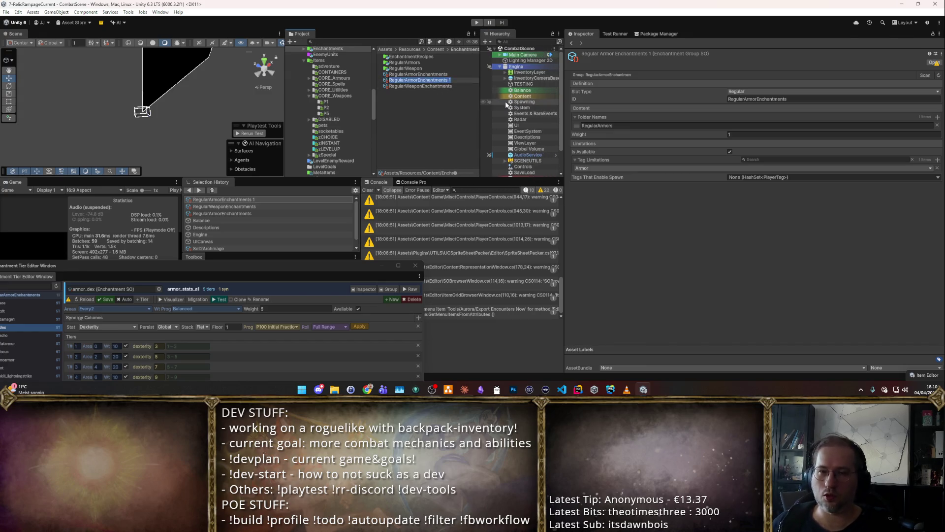
{"action": "type", "text": "RegularA"}
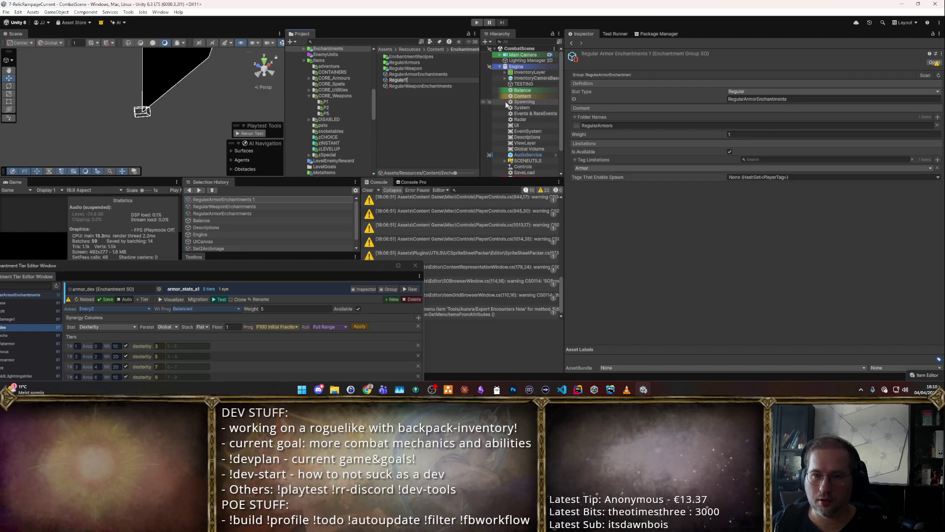
{"action": "type", "text": "muletE"}
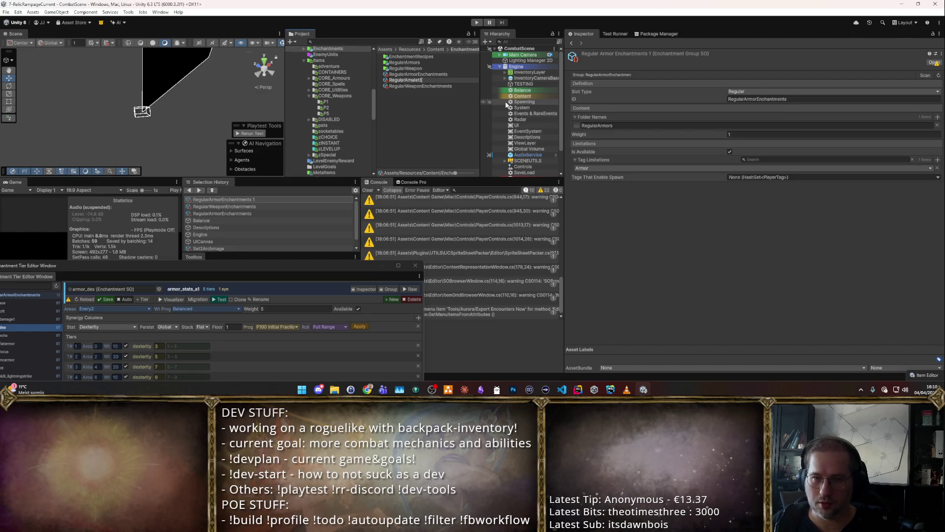
{"action": "type", "text": "nchant"}
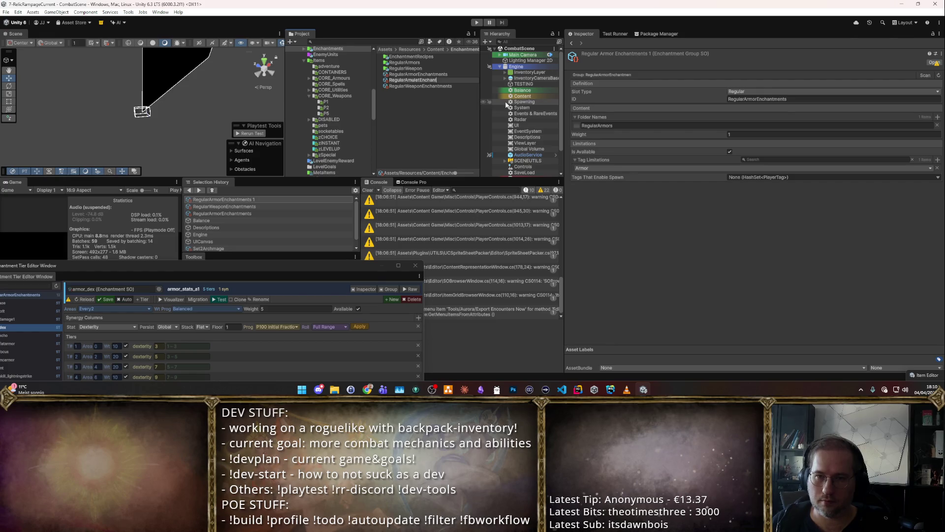
{"action": "type", "text": "ments"}
{"action": "key", "text": "Return"}
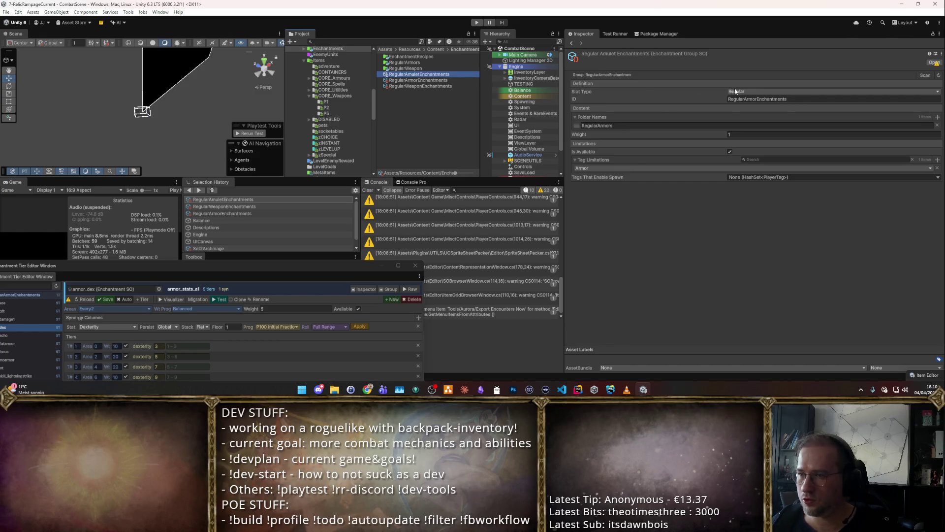
Step: Give the group ID RegularAmuletEnchantments and folder RegularAmulet, remove the None spawn tag, and limit it to Amulet
{"action": "left_click", "coordinate": [755, 99]}
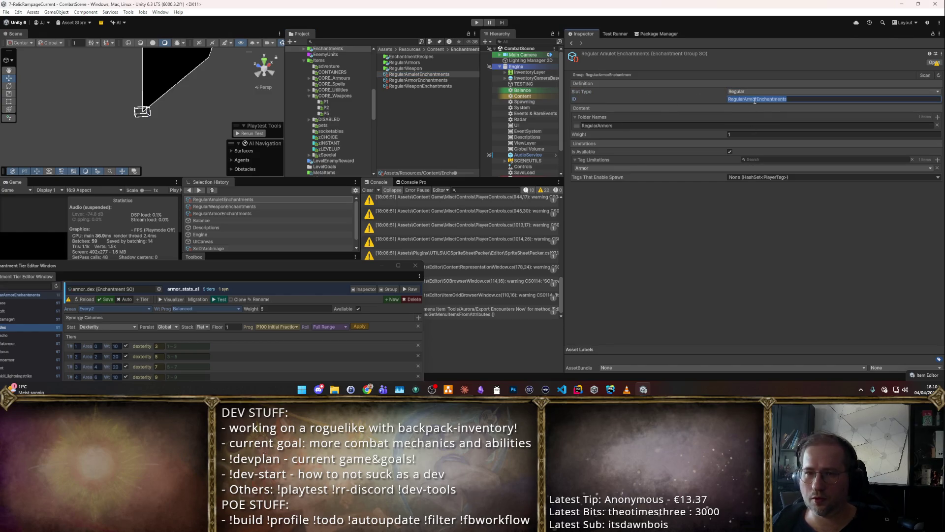
{"action": "left_click", "coordinate": [443, 80]}
{"action": "left_click", "coordinate": [447, 75]}
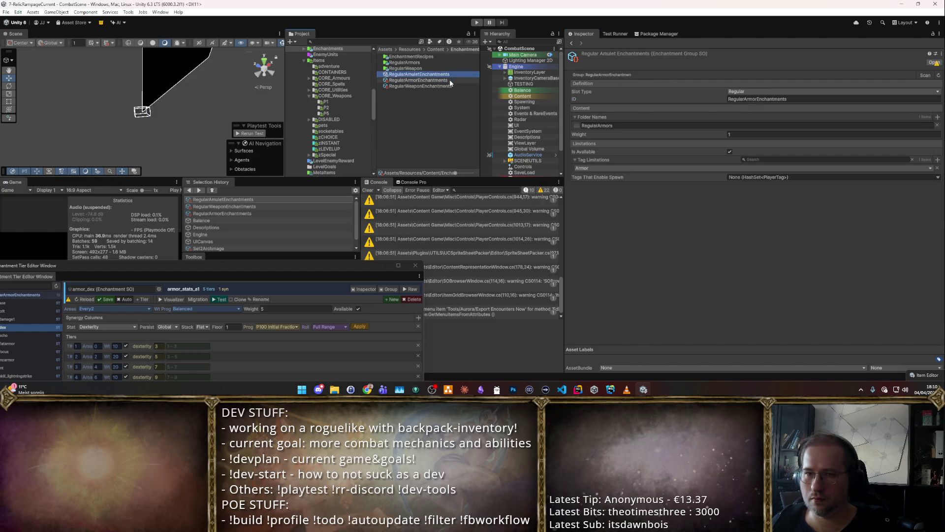
{"action": "left_click", "coordinate": [421, 92]}
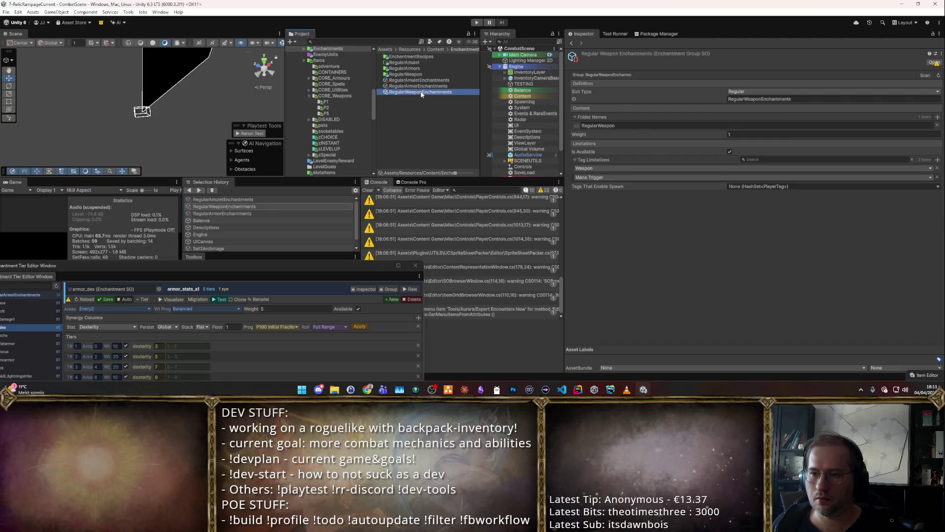
{"action": "key", "text": "Up"}
{"action": "key", "text": "Up"}
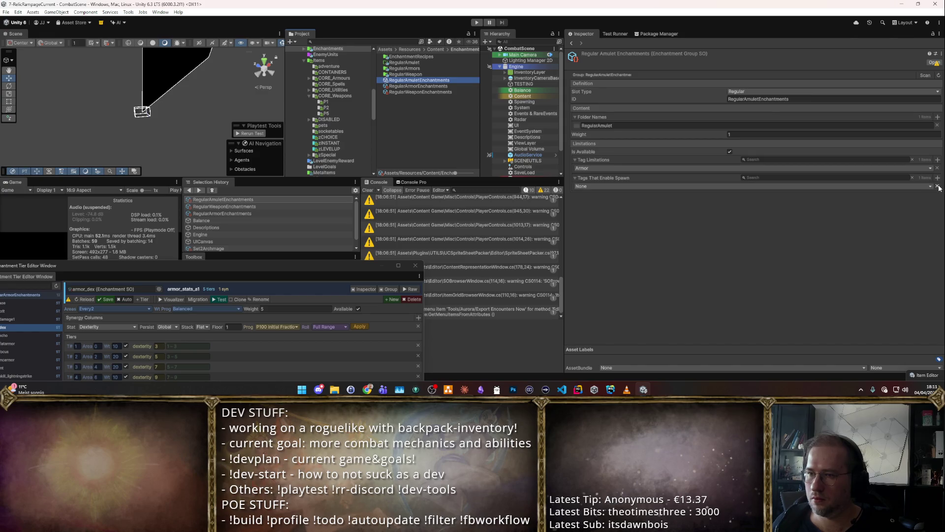
{"action": "left_click", "coordinate": [938, 187]}
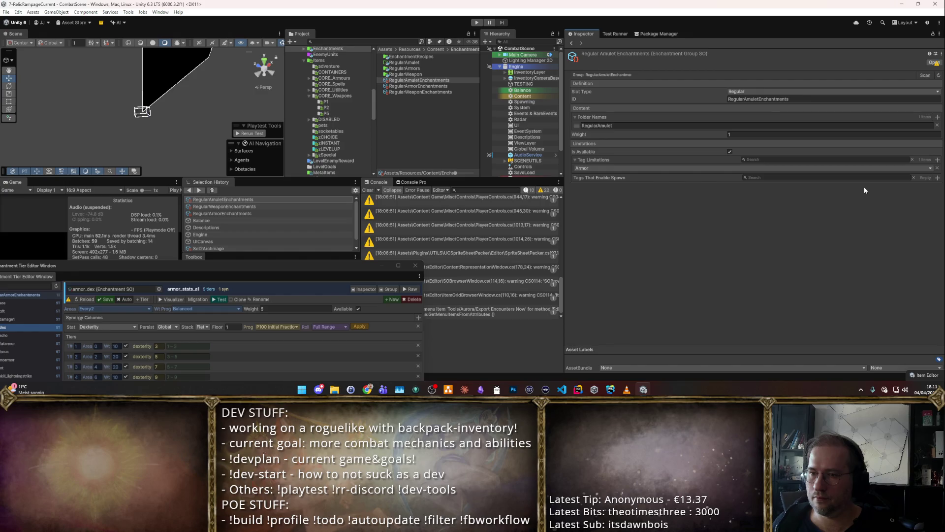
{"action": "left_click", "coordinate": [614, 167]}
{"action": "type", "text": "Am"}
{"action": "key", "text": "Return"}
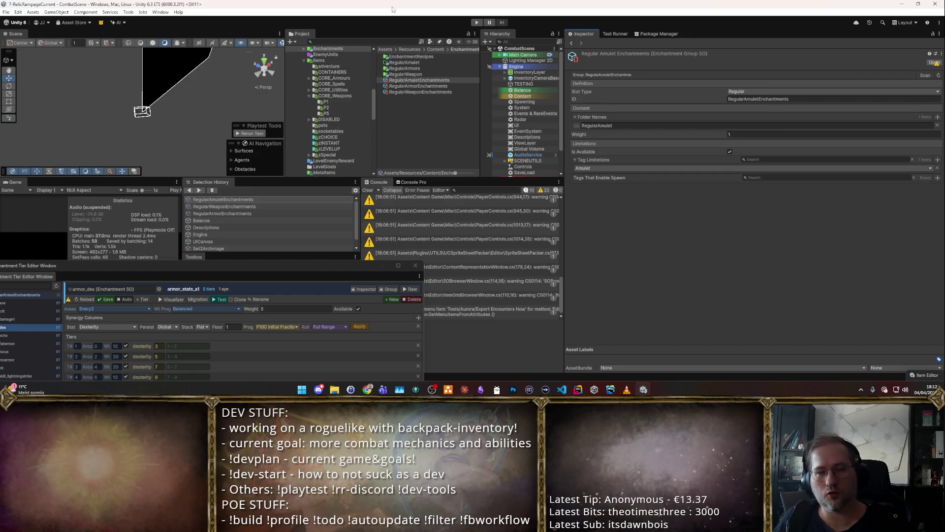
Step: Open Items > CORE_Spells and select the TESTBALL spell asset
{"action": "left_click", "coordinate": [319, 97]}
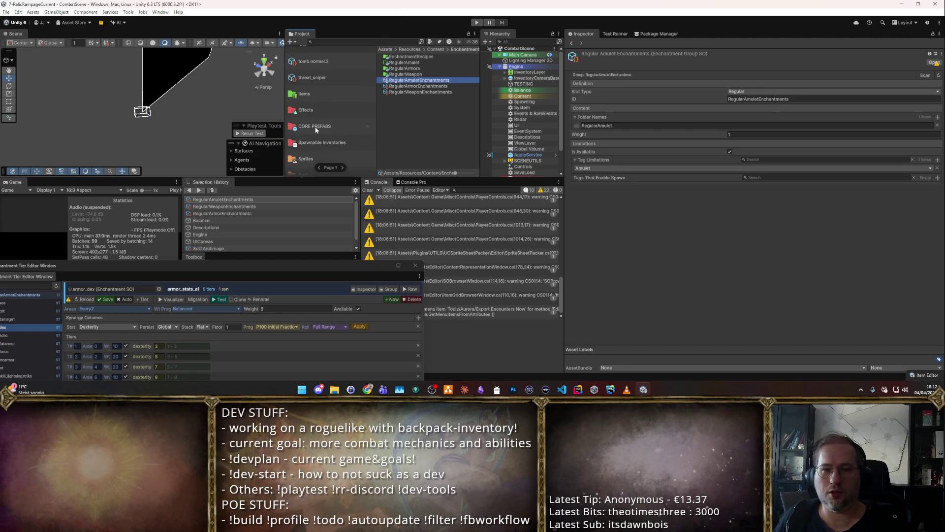
{"action": "double_click", "coordinate": [320, 94]}
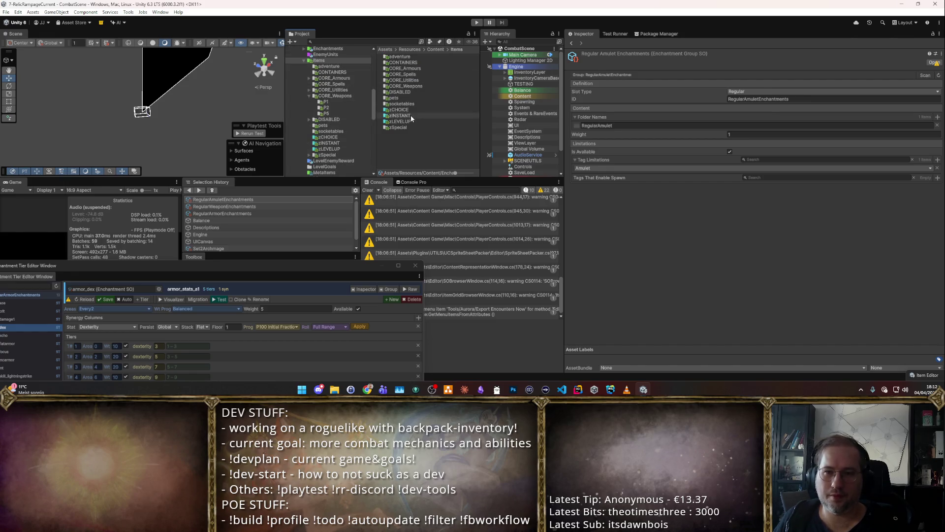
{"action": "double_click", "coordinate": [414, 74]}
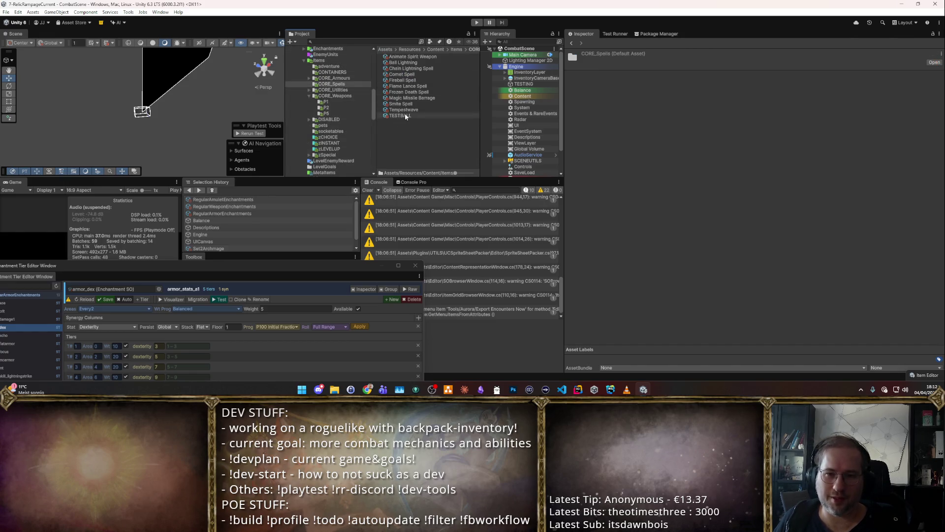
{"action": "left_click", "coordinate": [400, 116]}
{"action": "scroll", "coordinate": [722, 188], "scroll_direction": "down", "scroll_amount": 3}
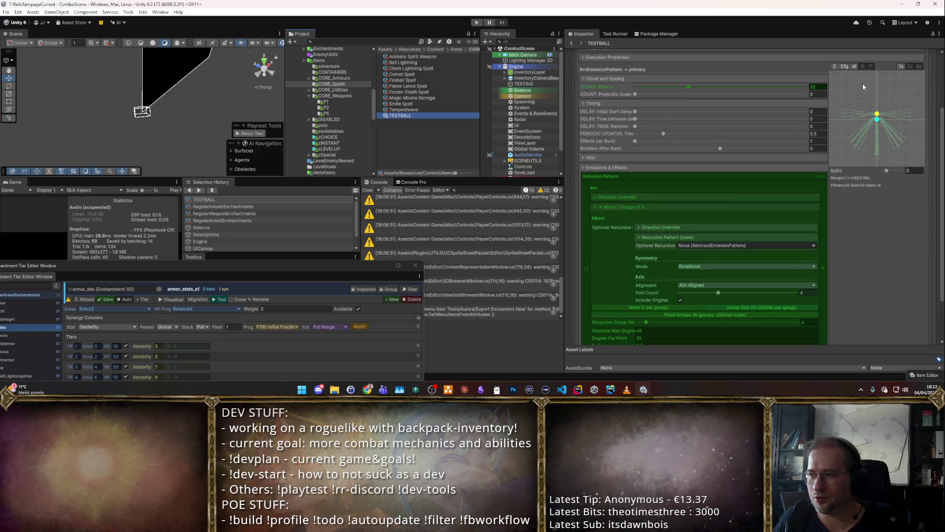
Step: Make Player_AoEArcaneExplosion TESTBALL's only effect form, deleting the second entry
{"action": "left_click", "coordinate": [860, 93]}
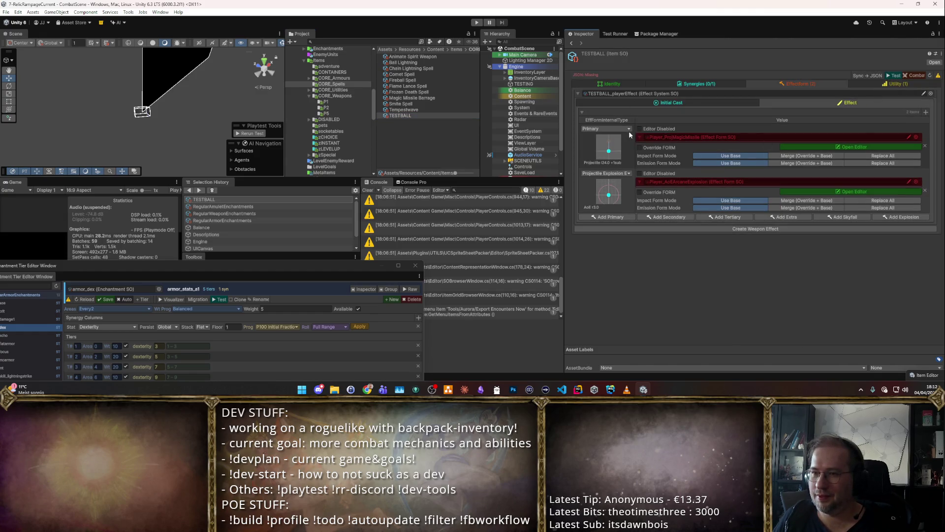
{"action": "left_click", "coordinate": [916, 137]}
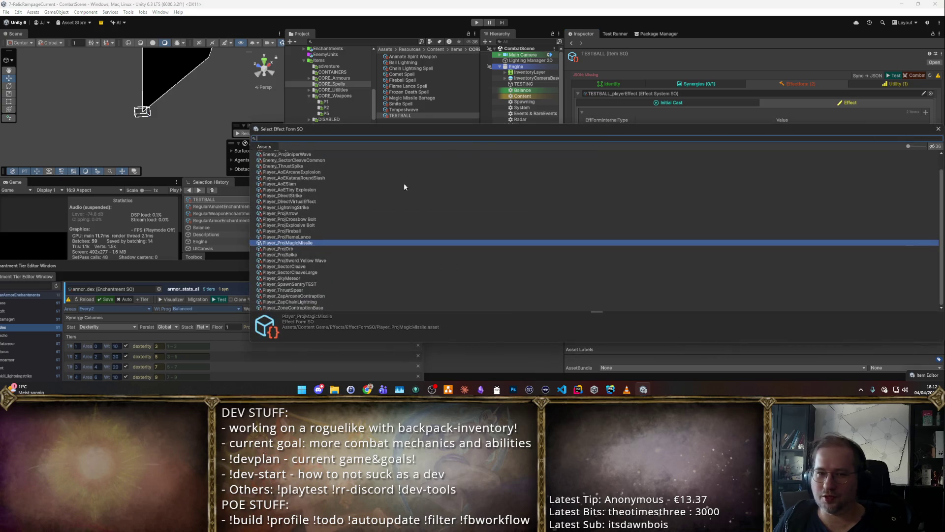
{"action": "scroll", "coordinate": [307, 161], "scroll_direction": "up", "scroll_amount": 2}
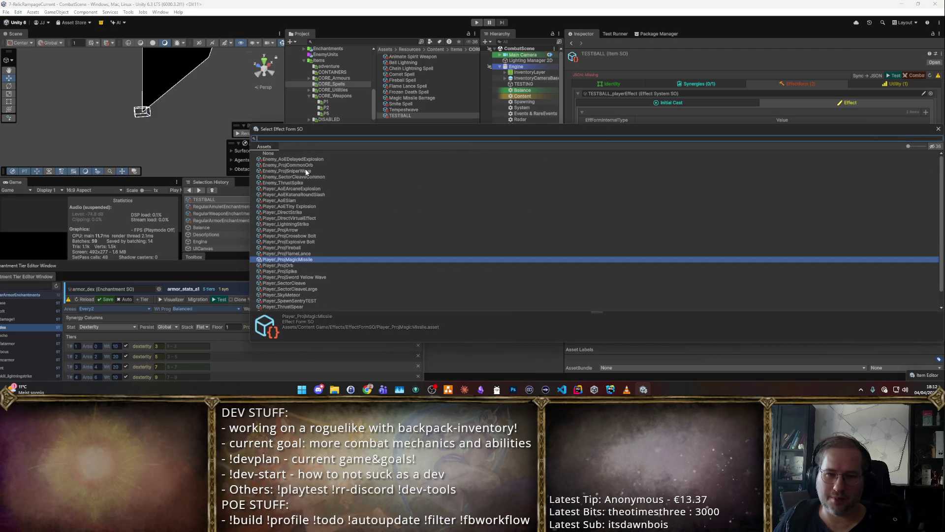
{"action": "type", "text": "AoE"}
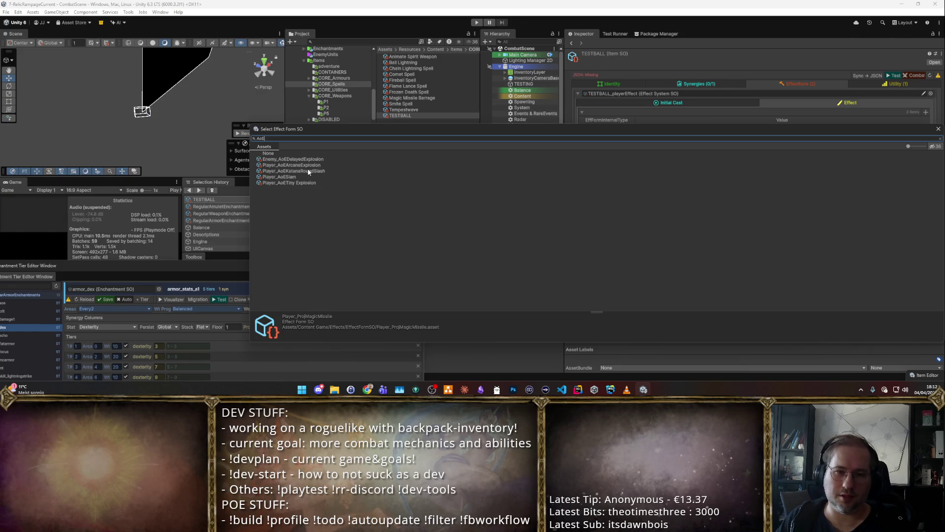
{"action": "double_click", "coordinate": [292, 165]}
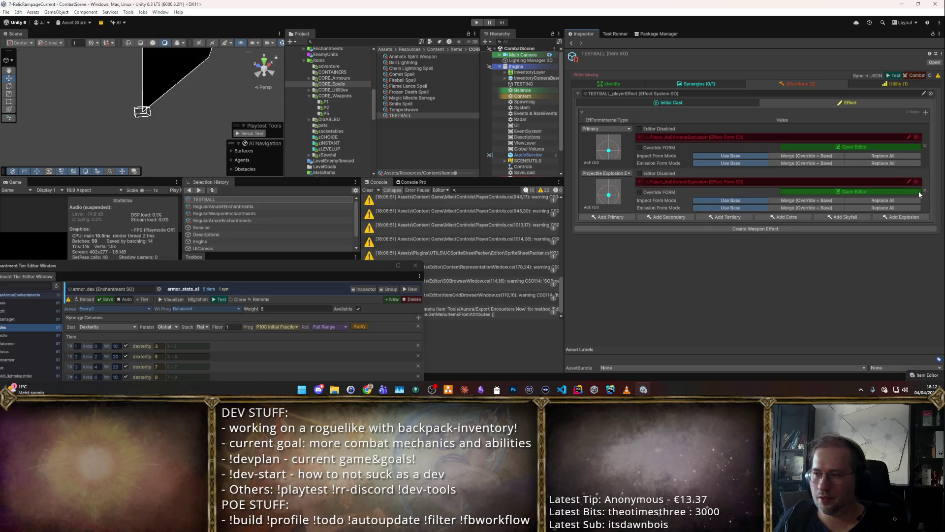
{"action": "left_click", "coordinate": [925, 191]}
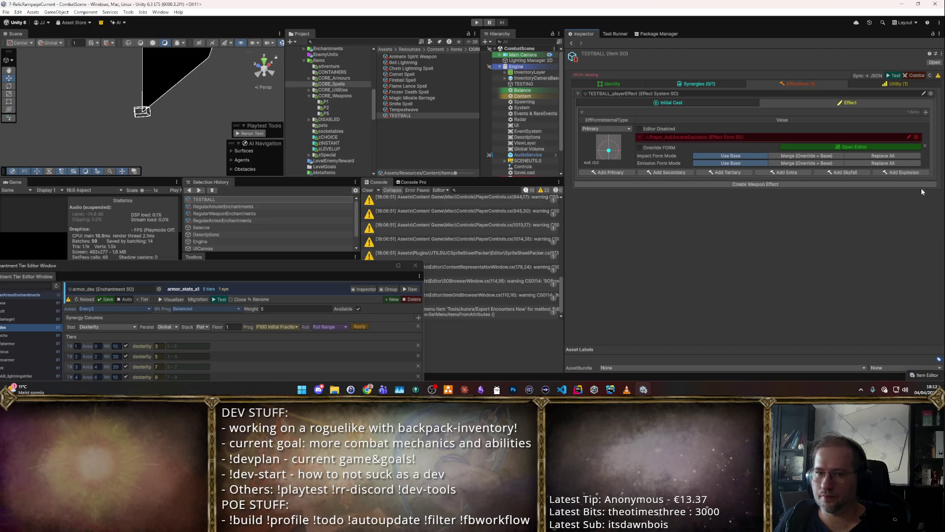
{"action": "left_click", "coordinate": [740, 104]}
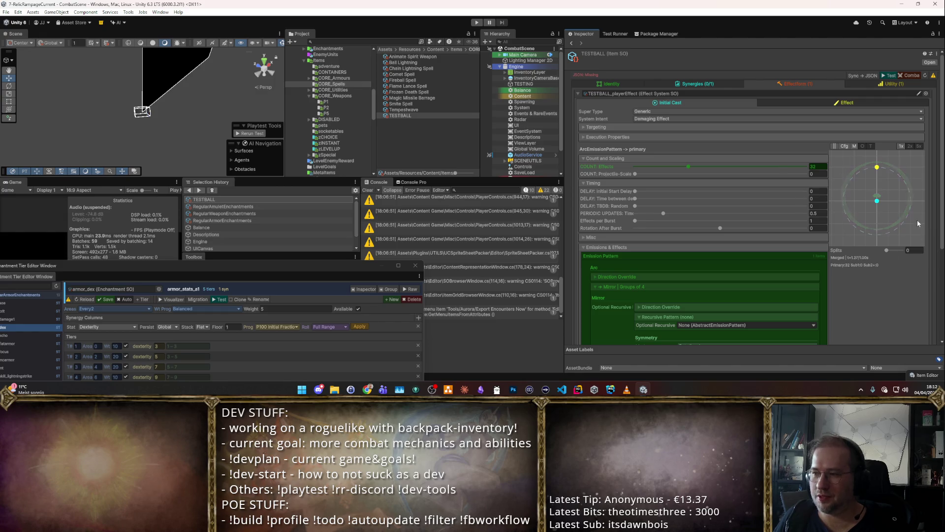
Step: Set COUNT: Effects to 8 and switch the emission pattern to Line
{"action": "scroll", "coordinate": [781, 183], "scroll_direction": "down", "scroll_amount": 2}
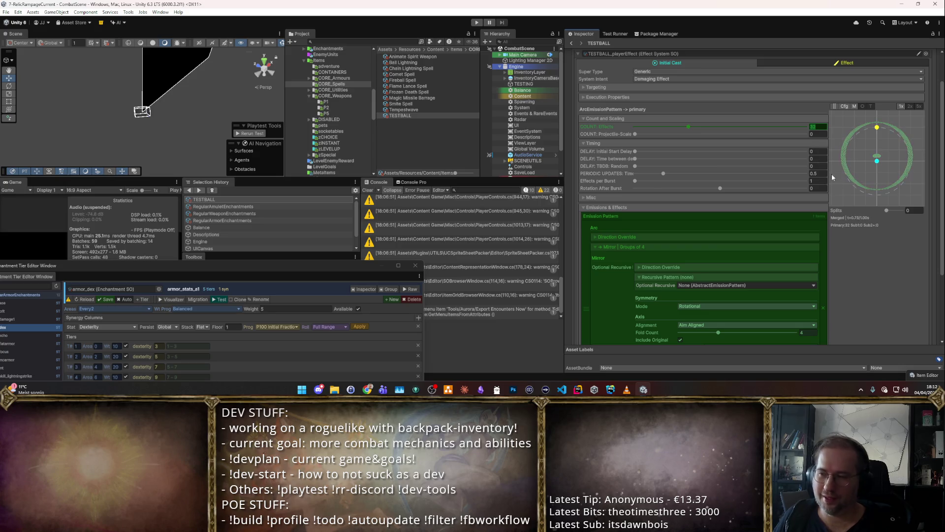
{"action": "type", "text": "8"}
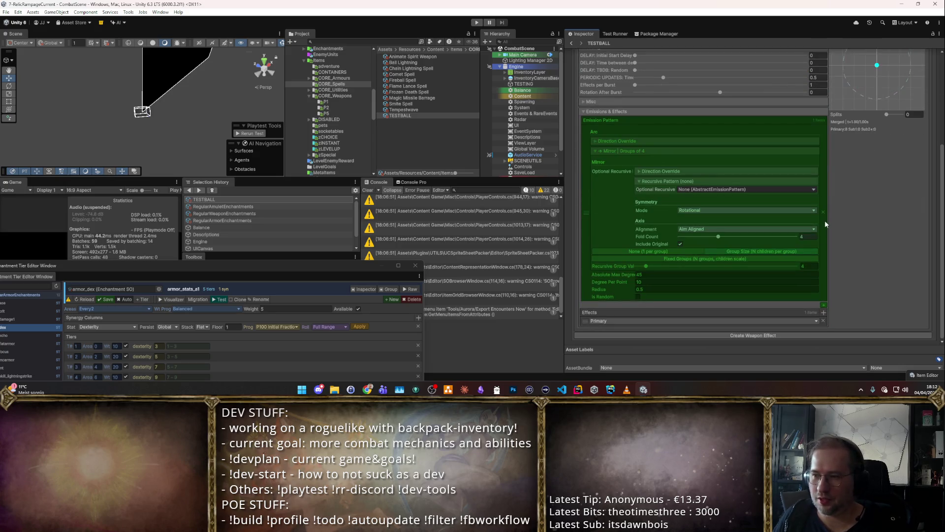
{"action": "left_click", "coordinate": [823, 256]}
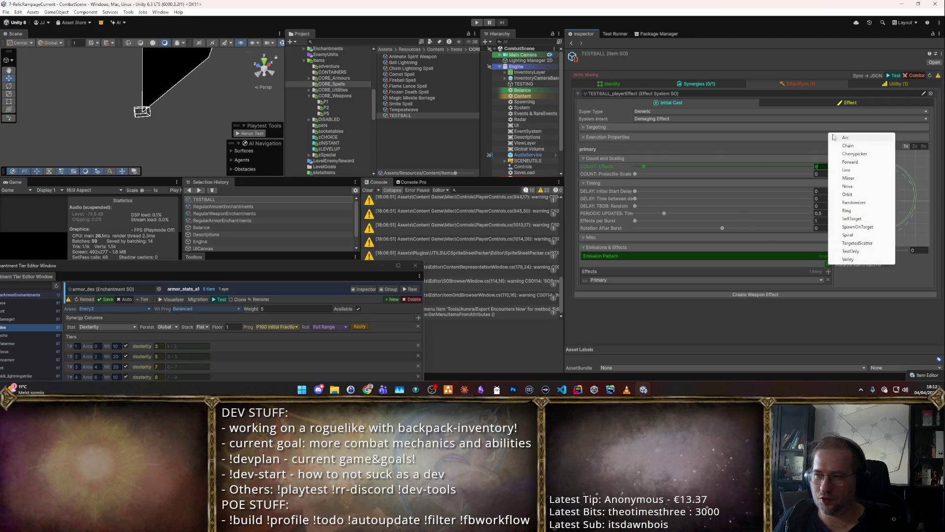
{"action": "left_click", "coordinate": [847, 170]}
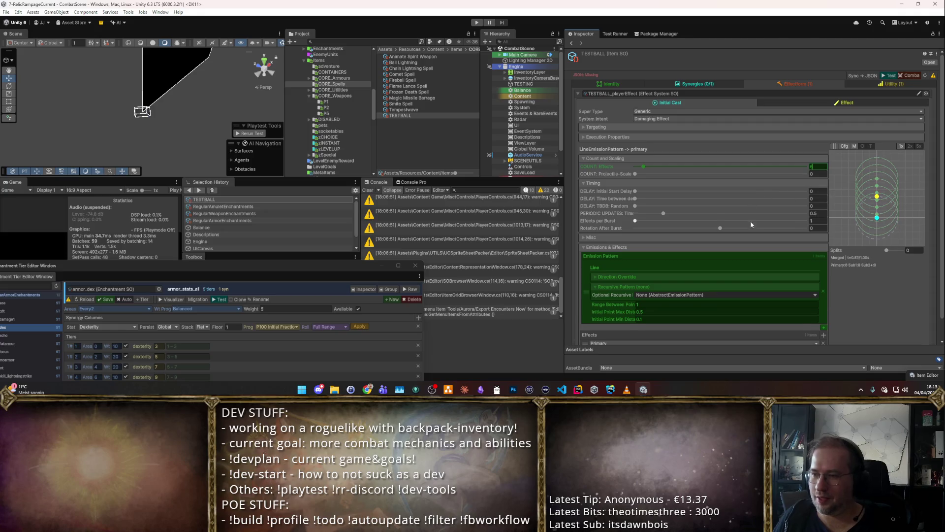
Step: Set Range Between Points to 3 after previewing the circle shapes and trying 5 and 2
{"action": "scroll", "coordinate": [750, 220], "scroll_direction": "down", "scroll_amount": 1}
{"action": "left_click", "coordinate": [719, 282]}
{"action": "type", "text": "3"}
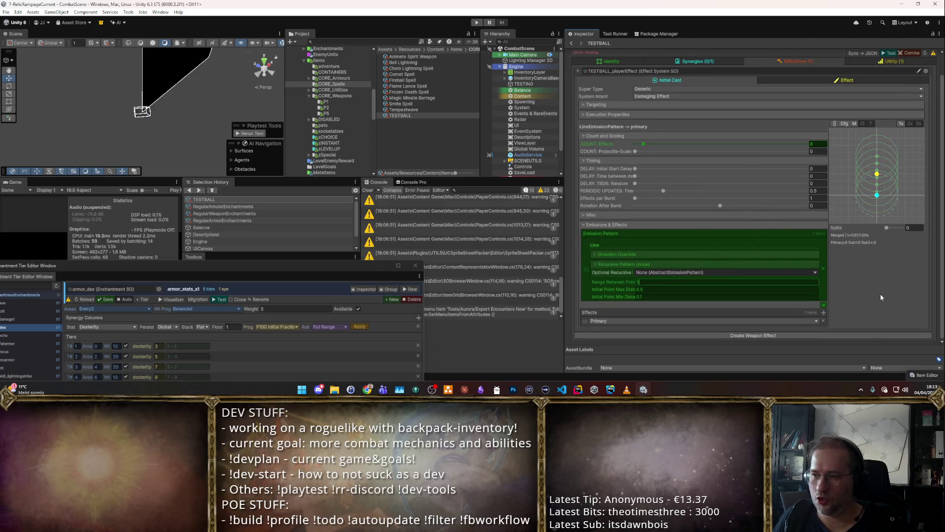
{"action": "left_click", "coordinate": [855, 123]}
{"action": "type", "text": "5"}
{"action": "key", "text": "BackSpace"}
{"action": "type", "text": "2"}
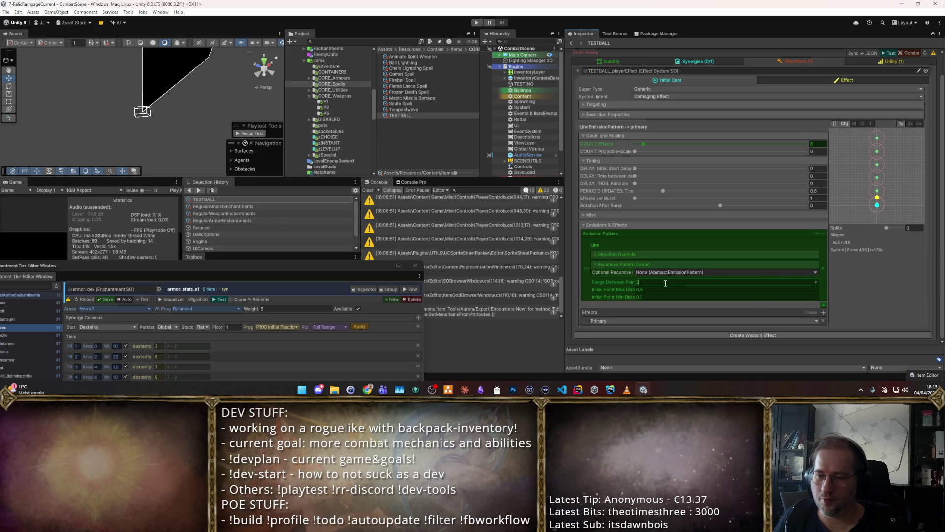
{"action": "key", "text": "BackSpace"}
{"action": "type", "text": "3"}
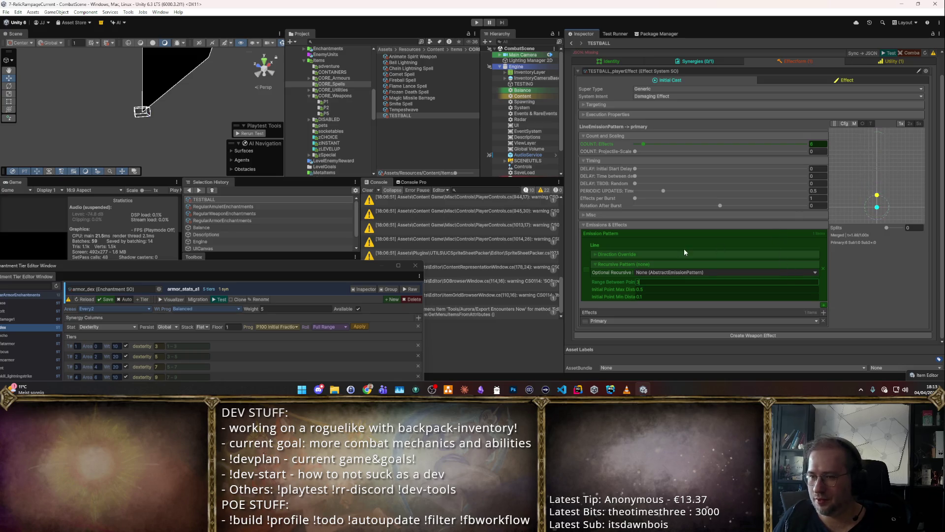
{"action": "left_click", "coordinate": [816, 273]}
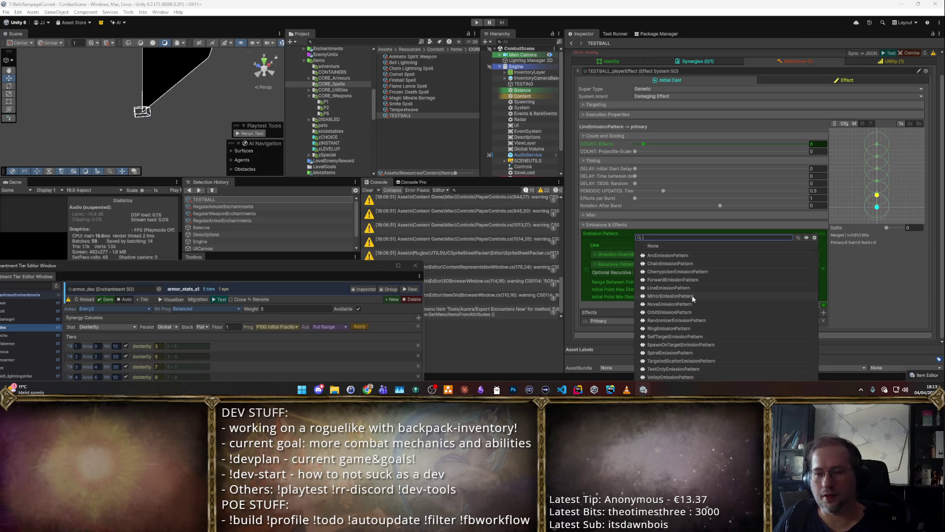
Step: Nest a Mirror pattern in the line with Rotational symmetry and fold count 3
{"action": "left_click", "coordinate": [693, 296]}
{"action": "scroll", "coordinate": [716, 276], "scroll_direction": "down", "scroll_amount": 3}
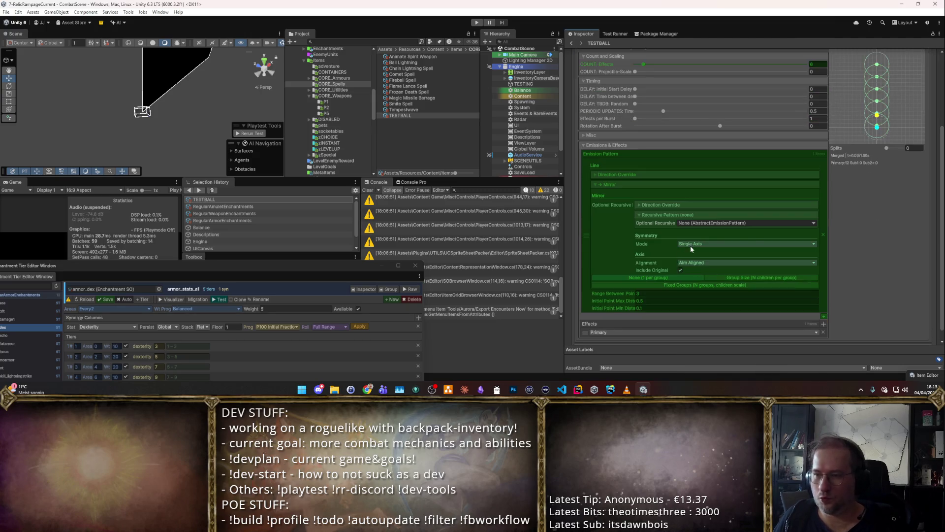
{"action": "left_click", "coordinate": [715, 244]}
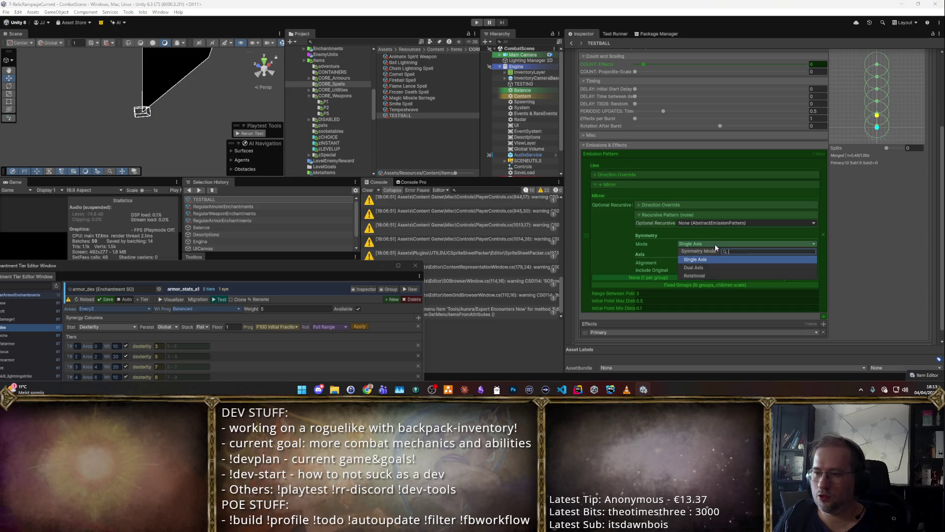
{"action": "left_click", "coordinate": [868, 244]}
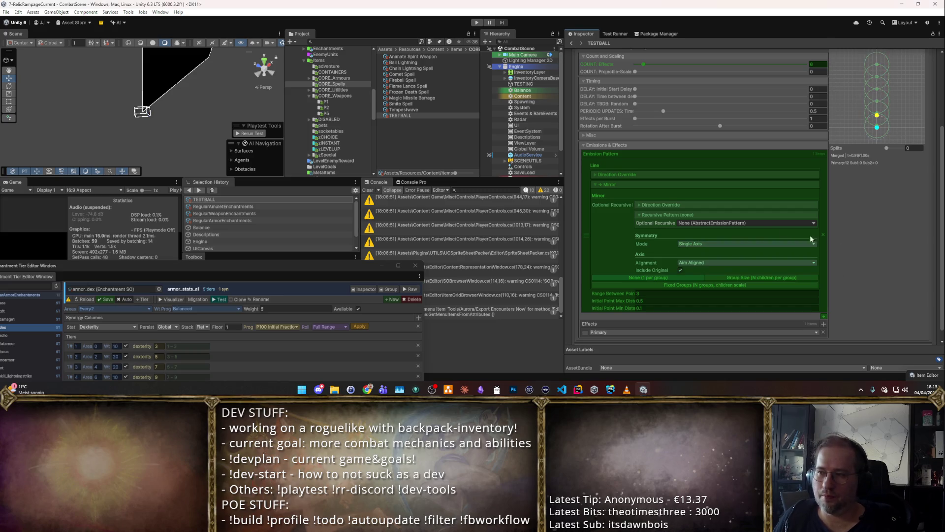
{"action": "left_click", "coordinate": [694, 244]}
{"action": "left_click", "coordinate": [693, 272]}
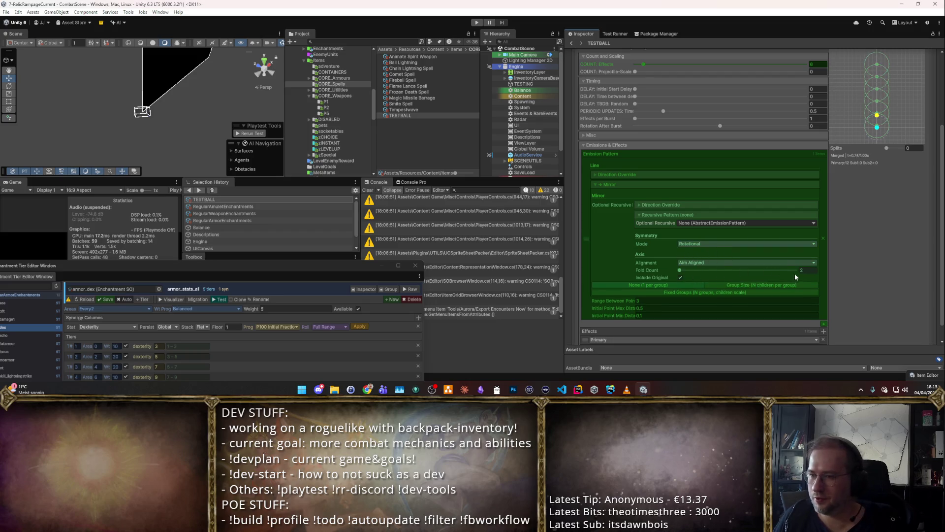
{"action": "left_click_drag", "start_coordinate": [687, 270], "coordinate": [710, 271]}
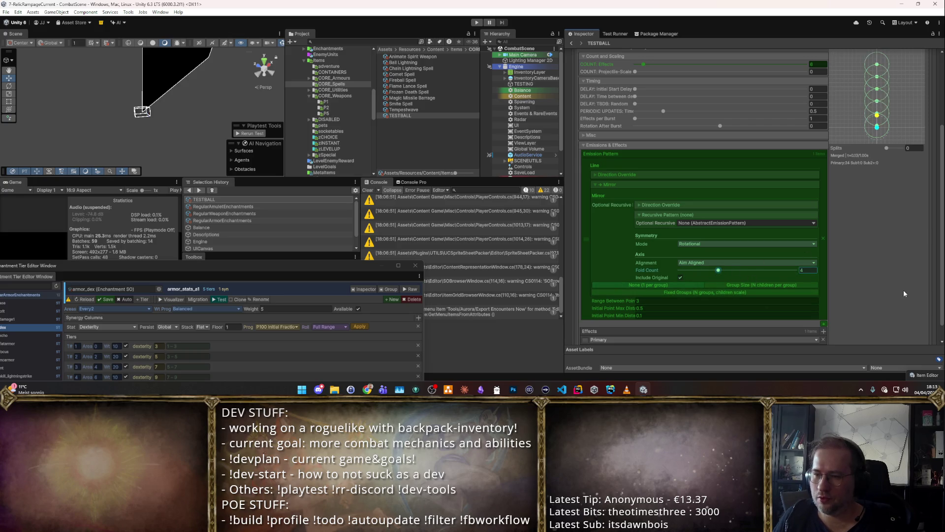
Step: Try grouping the mirror into groups of 3, settling back on Fixed Groups
{"action": "scroll", "coordinate": [809, 147], "scroll_direction": "up", "scroll_amount": 3}
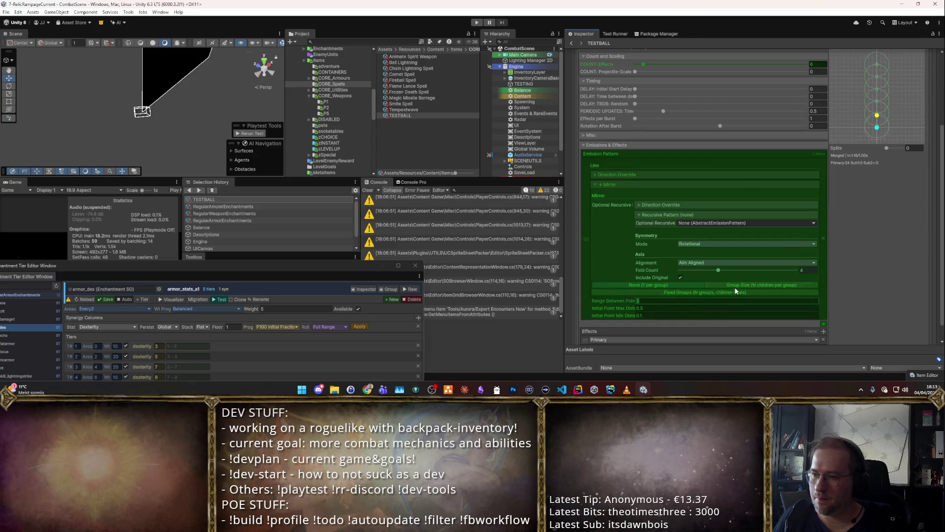
{"action": "left_click", "coordinate": [723, 292]}
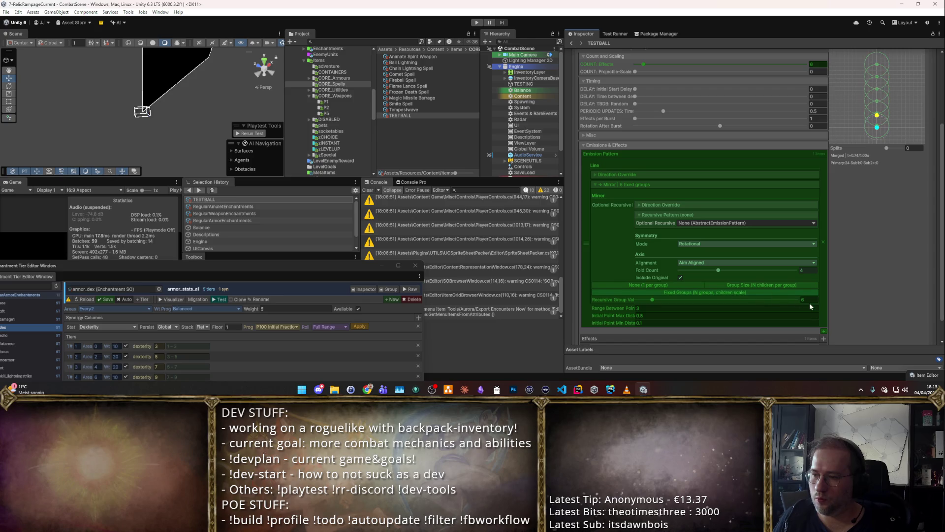
{"action": "type", "text": "3"}
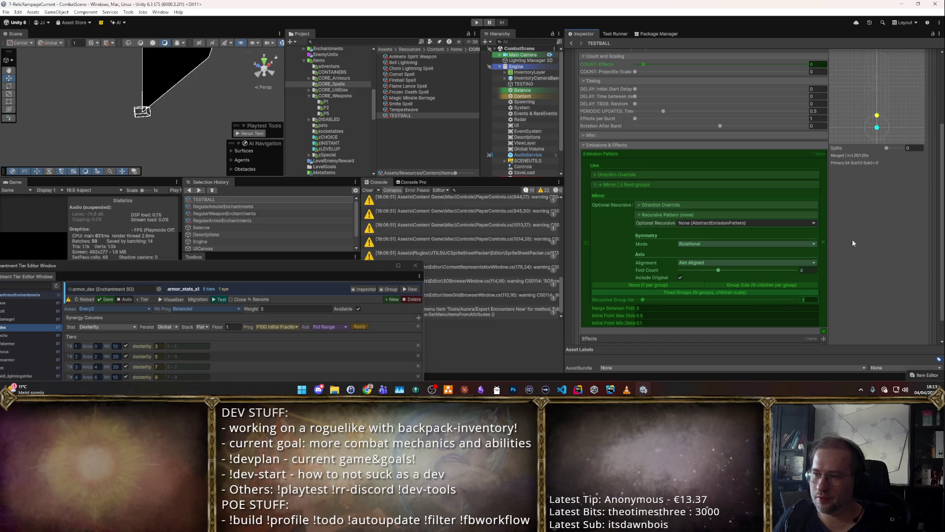
{"action": "scroll", "coordinate": [846, 228], "scroll_direction": "up", "scroll_amount": 3}
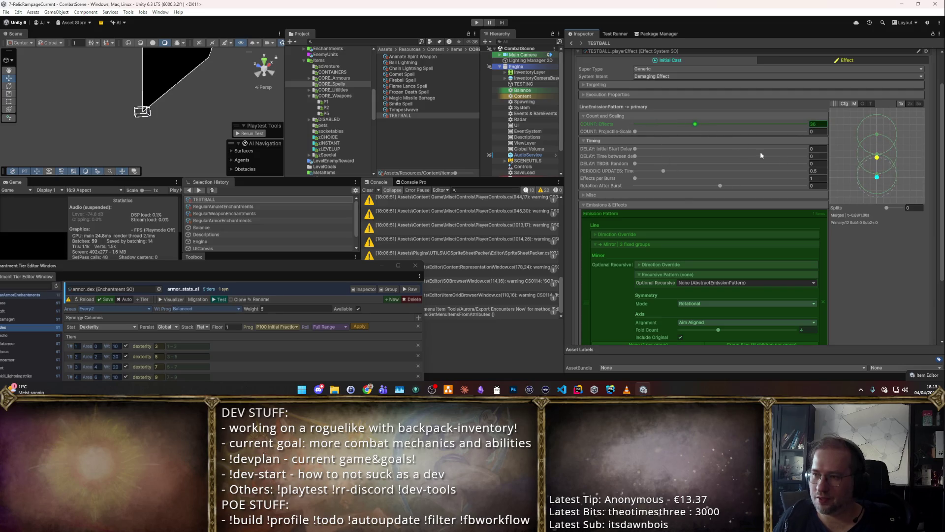
{"action": "scroll", "coordinate": [809, 232], "scroll_direction": "down", "scroll_amount": 3}
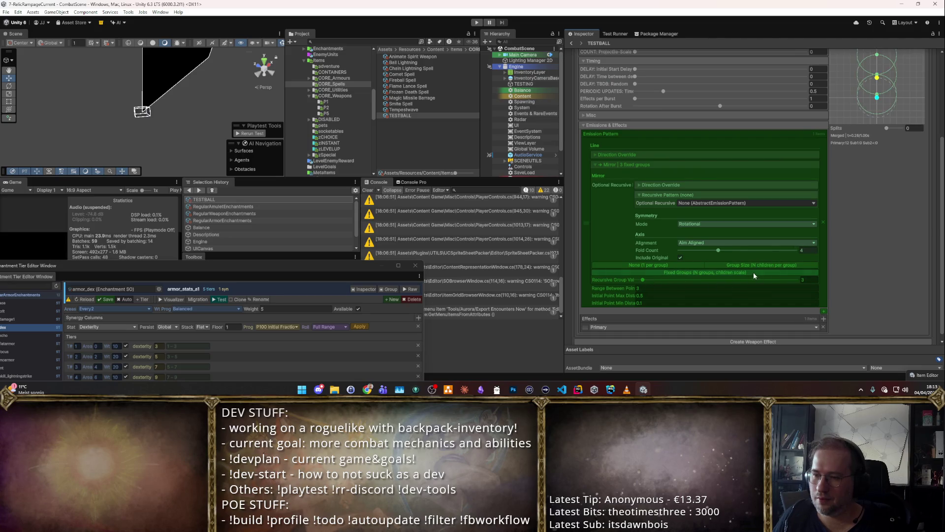
{"action": "left_click", "coordinate": [729, 265]}
{"action": "scroll", "coordinate": [885, 195], "scroll_direction": "up", "scroll_amount": 3}
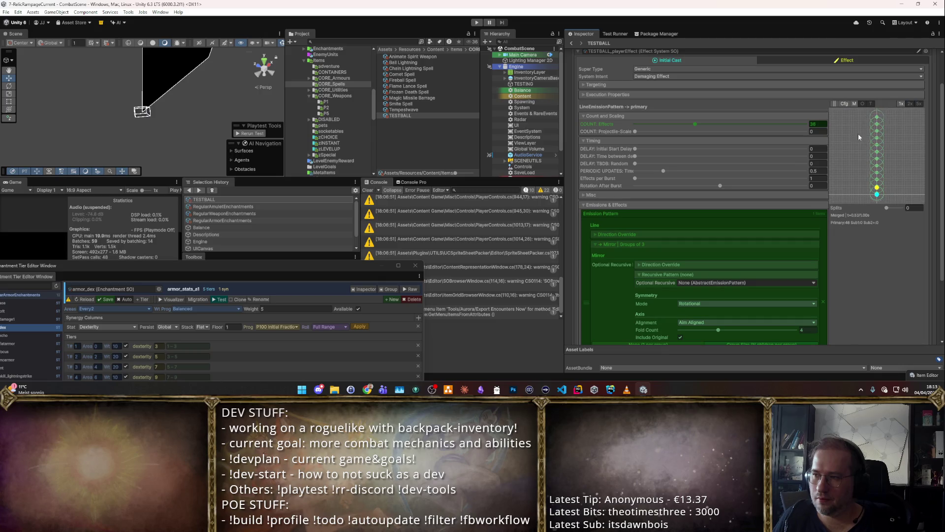
{"action": "scroll", "coordinate": [787, 250], "scroll_direction": "down", "scroll_amount": 1}
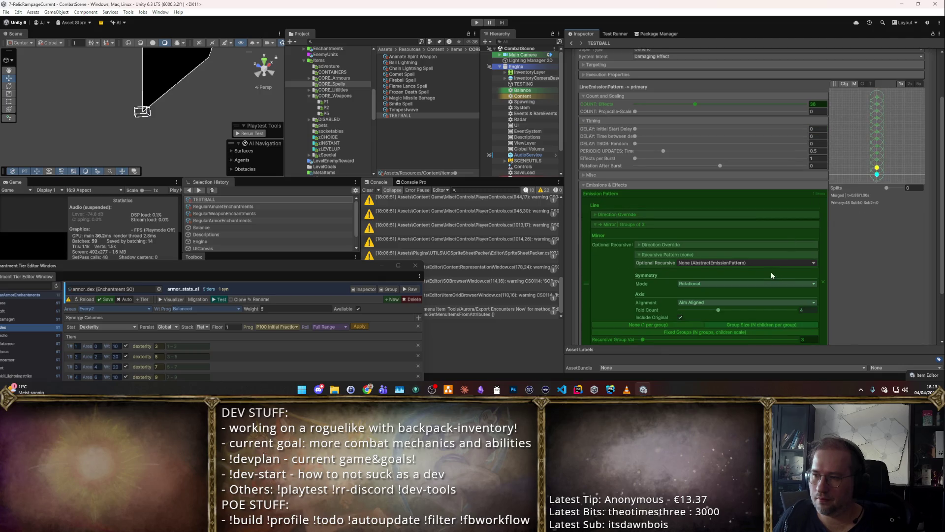
{"action": "scroll", "coordinate": [771, 276], "scroll_direction": "down", "scroll_amount": 3}
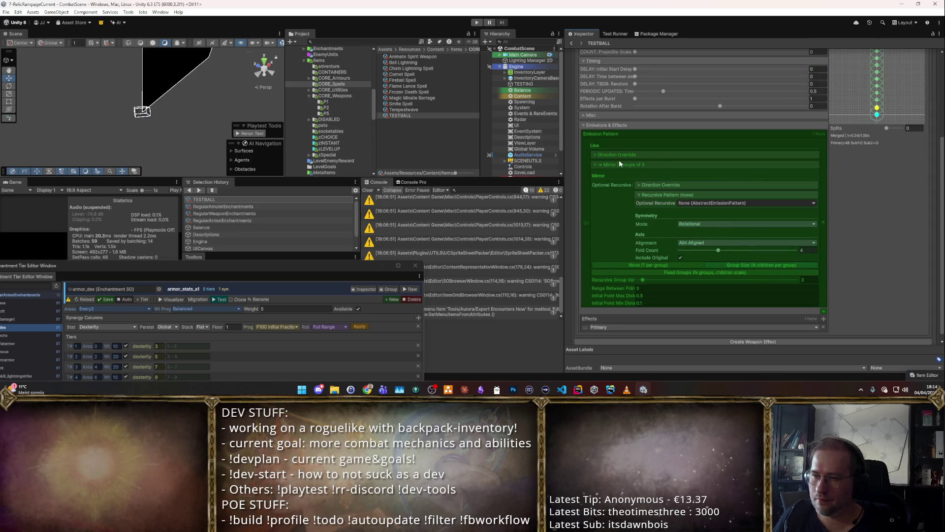
{"action": "left_click", "coordinate": [728, 273]}
{"action": "scroll", "coordinate": [834, 266], "scroll_direction": "up", "scroll_amount": 3}
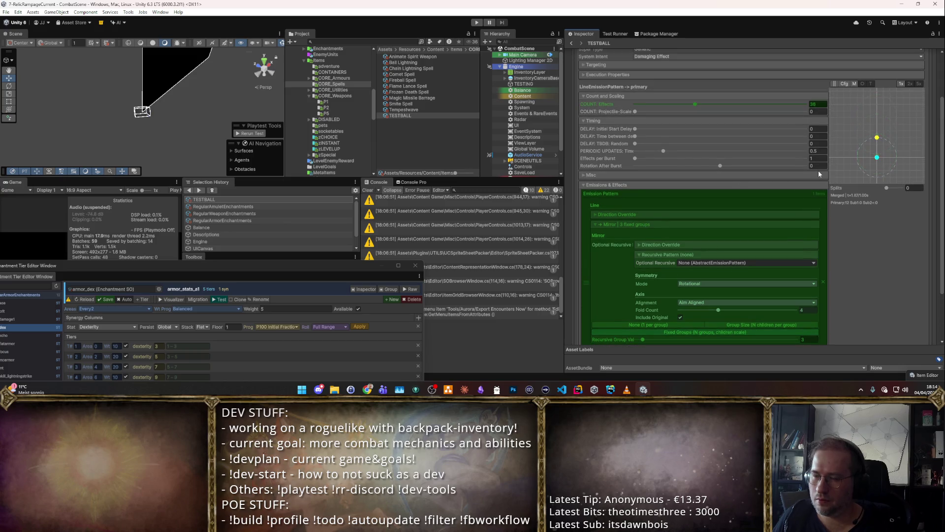
Step: Lower the mirror fold count from 4 to 3 and set Range Between Points to 2
{"action": "left_click", "coordinate": [620, 215]}
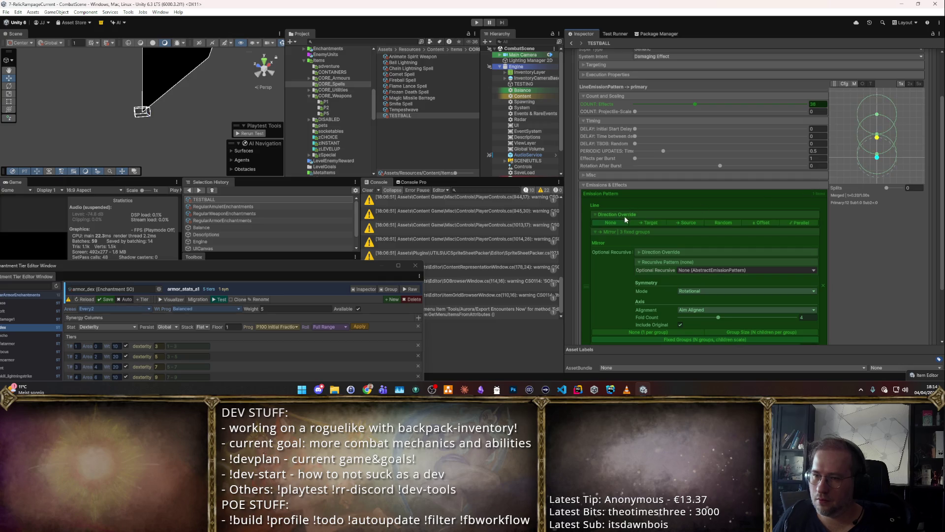
{"action": "left_click", "coordinate": [641, 252]}
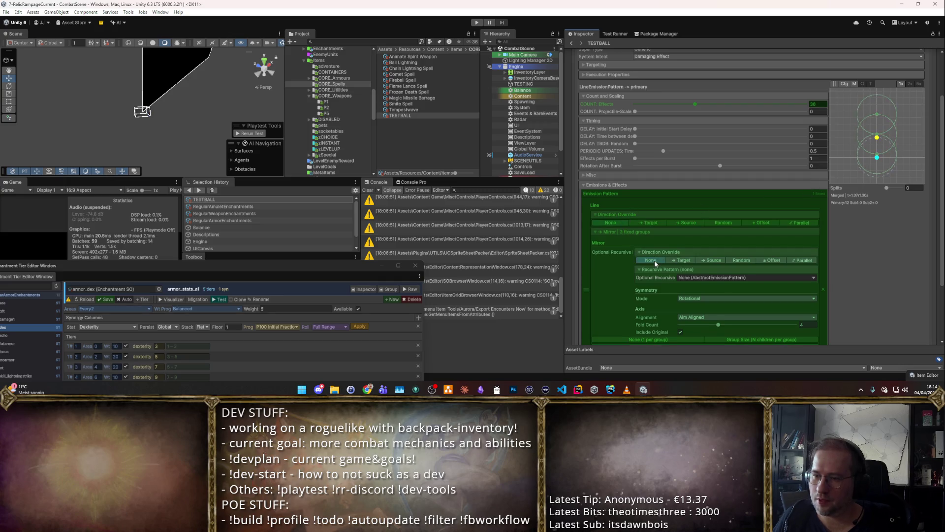
{"action": "scroll", "coordinate": [728, 261], "scroll_direction": "down", "scroll_amount": 1}
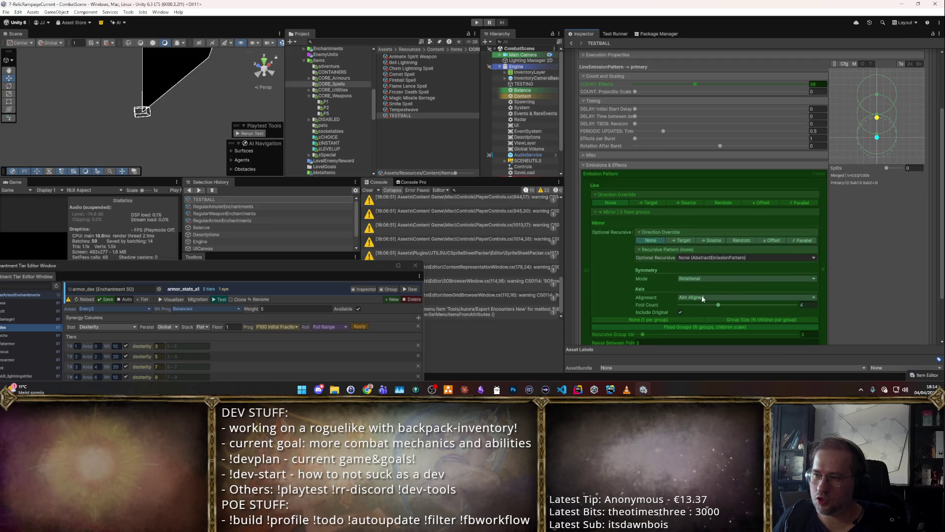
{"action": "left_click_drag", "start_coordinate": [719, 305], "coordinate": [702, 306]}
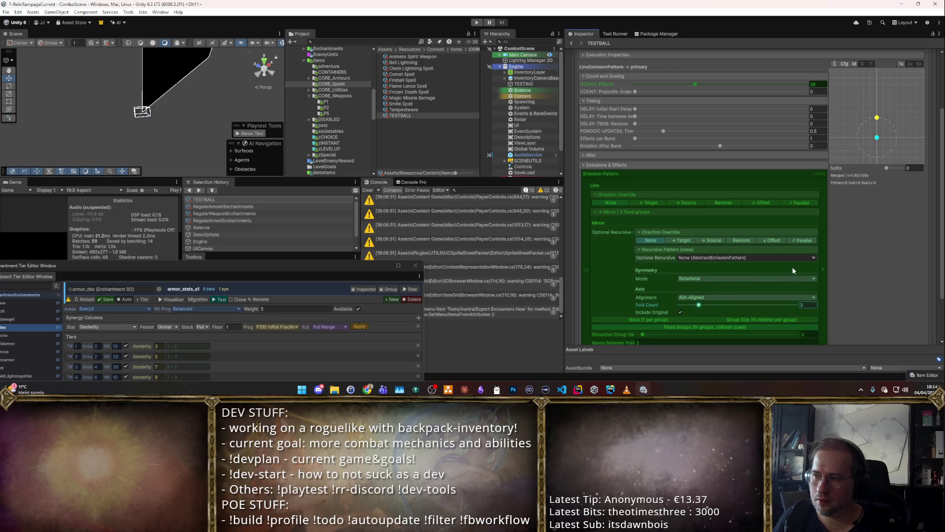
{"action": "scroll", "coordinate": [788, 276], "scroll_direction": "down", "scroll_amount": 3}
{"action": "left_click", "coordinate": [739, 283]}
{"action": "type", "text": "2"}
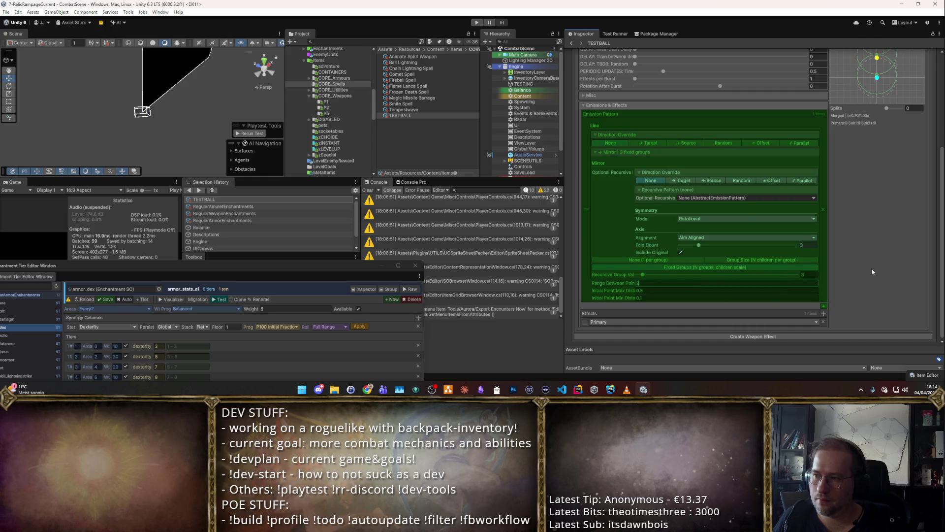
{"action": "scroll", "coordinate": [870, 266], "scroll_direction": "up", "scroll_amount": 5}
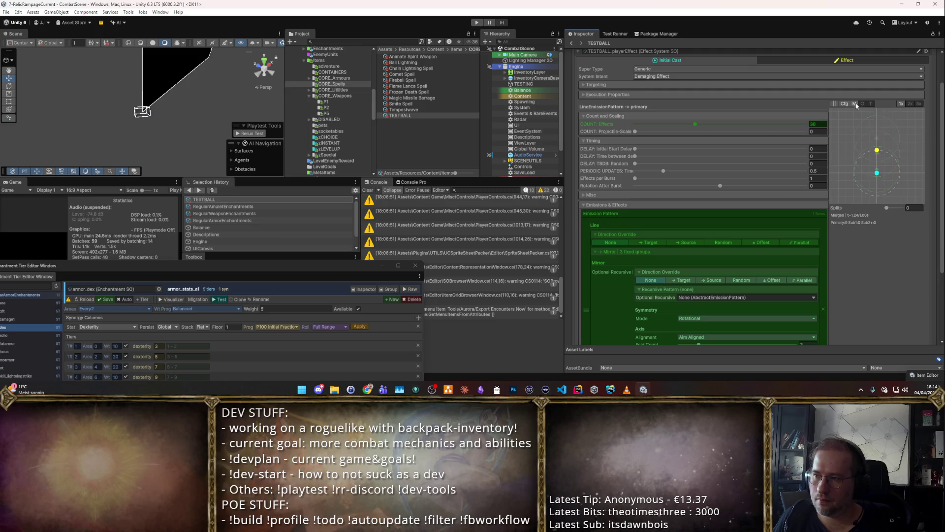
Step: Preview mirrored copies, group by children per group, and set Single Axis symmetry with Perpendicular alignment
{"action": "left_click", "coordinate": [856, 104]}
{"action": "scroll", "coordinate": [788, 204], "scroll_direction": "down", "scroll_amount": 3}
{"action": "scroll", "coordinate": [780, 239], "scroll_direction": "down", "scroll_amount": 2}
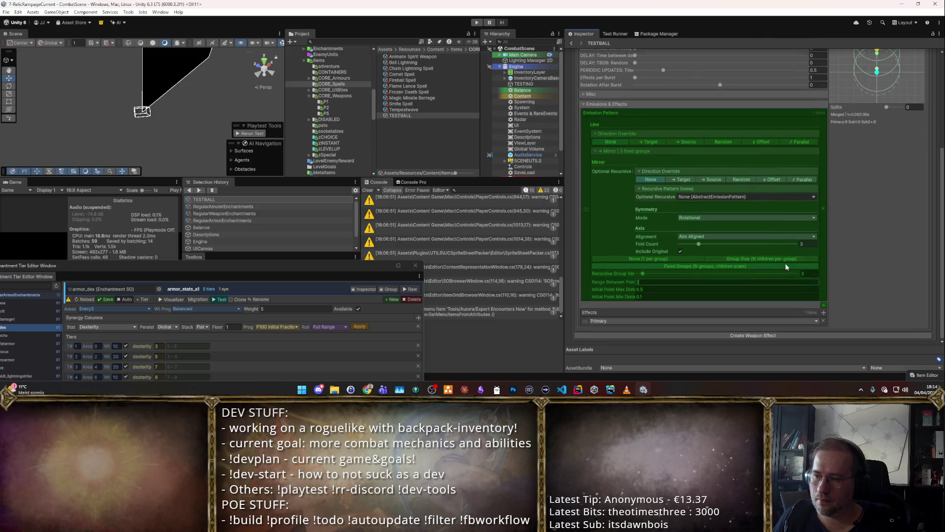
{"action": "left_click", "coordinate": [787, 257]}
{"action": "scroll", "coordinate": [867, 228], "scroll_direction": "up", "scroll_amount": 3}
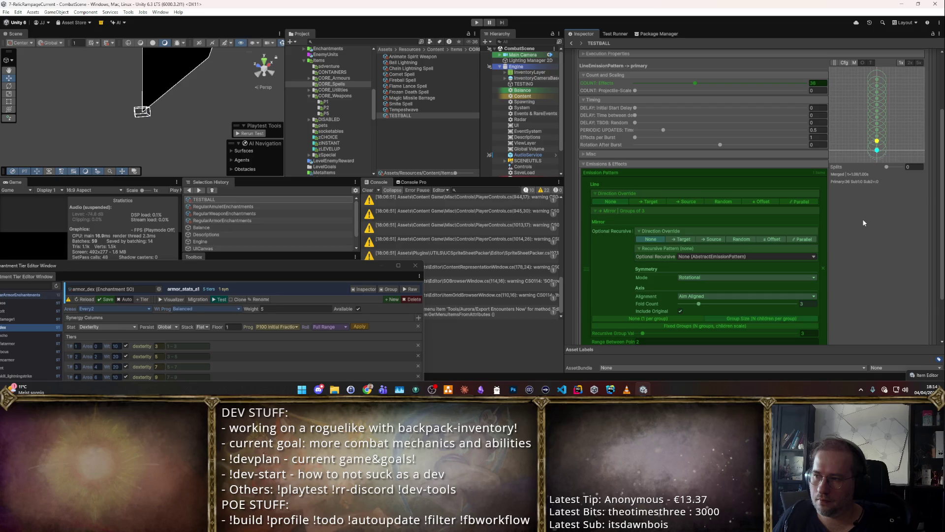
{"action": "scroll", "coordinate": [808, 246], "scroll_direction": "down", "scroll_amount": 1}
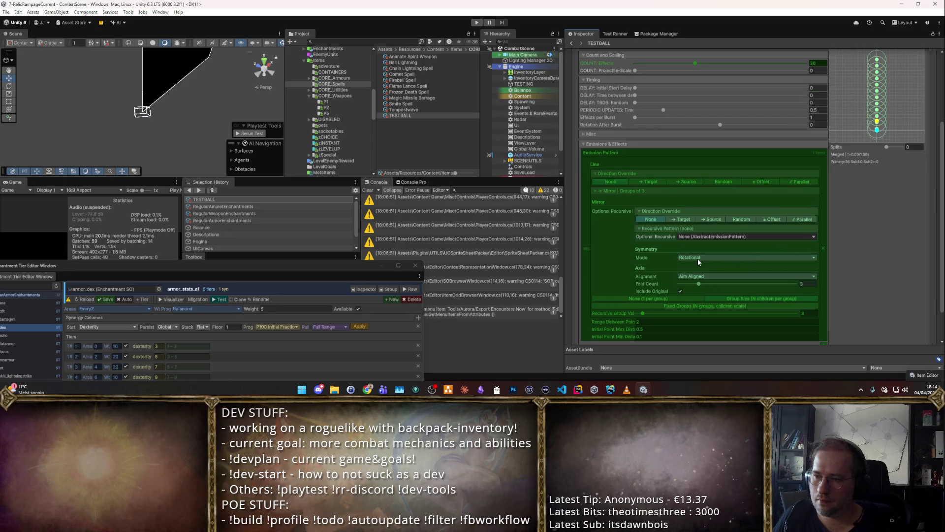
{"action": "left_click", "coordinate": [693, 258]}
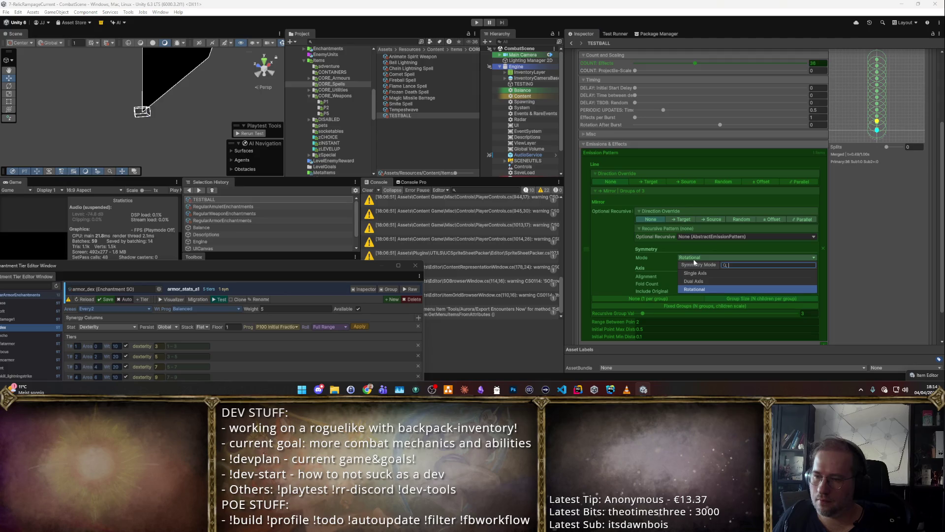
{"action": "left_click", "coordinate": [705, 272]}
{"action": "left_click", "coordinate": [703, 276]}
{"action": "left_click", "coordinate": [703, 300]}
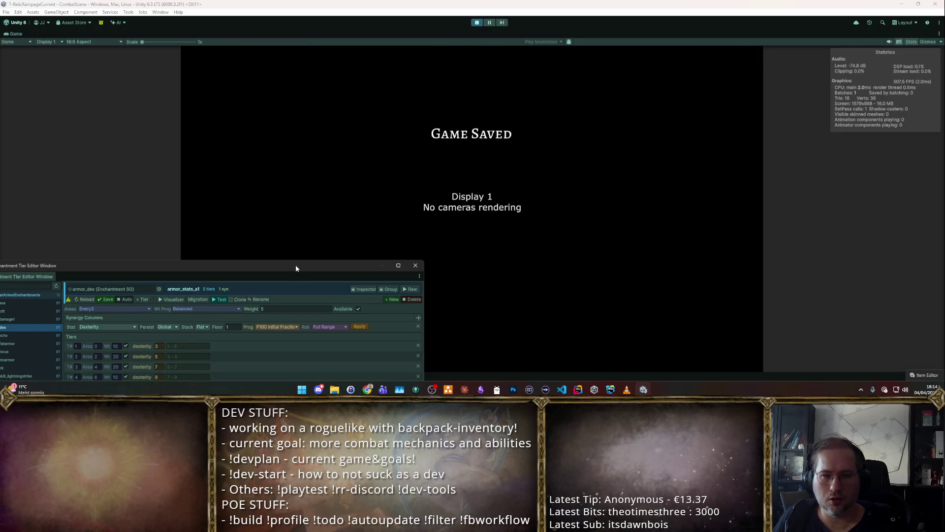
Step: Move the tier editor window away, playtest TESTBALL in the combat scene, then stop play
{"action": "left_click_drag", "start_coordinate": [296, 265], "coordinate": [430, 375]}
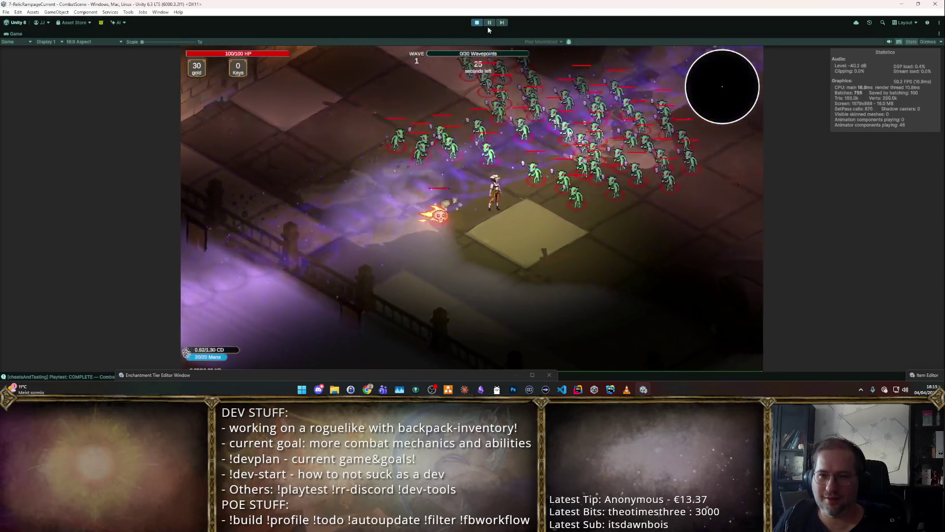
{"action": "key", "text": "ctrl+p"}
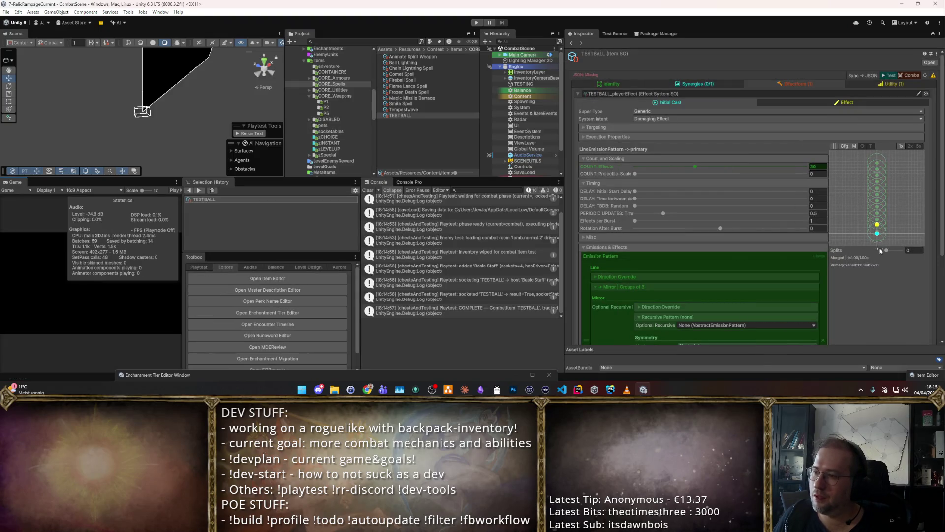
Step: Replace the Line/Mirror emission with a fresh plain Line pattern
{"action": "left_click", "coordinate": [862, 146]}
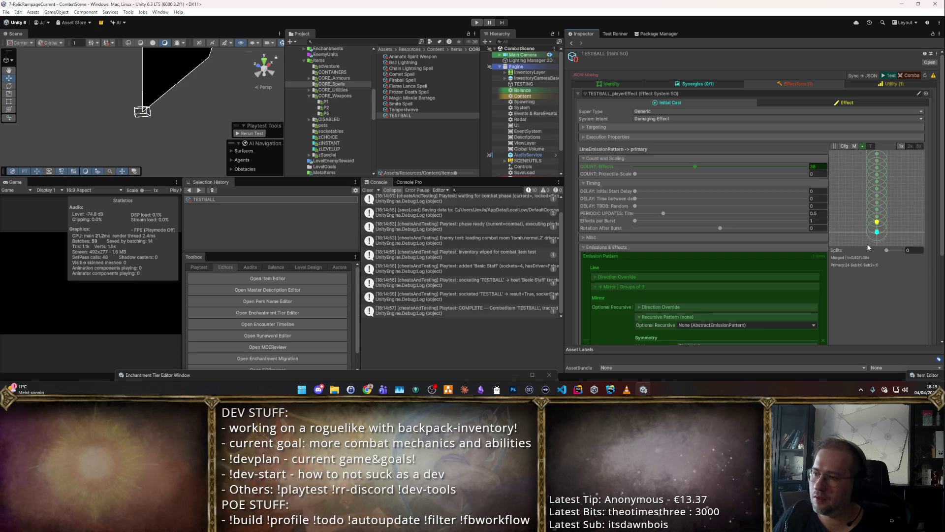
{"action": "scroll", "coordinate": [860, 241], "scroll_direction": "down", "scroll_amount": 3}
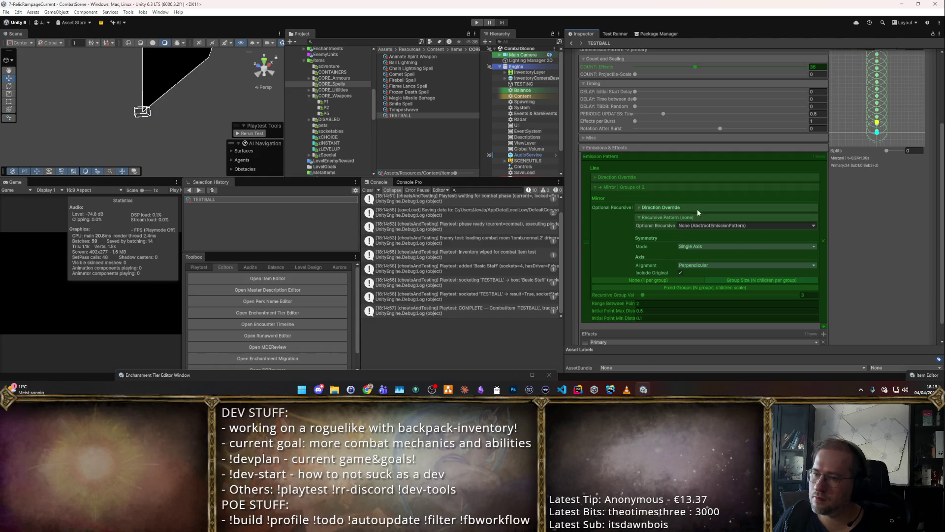
{"action": "left_click", "coordinate": [596, 186]}
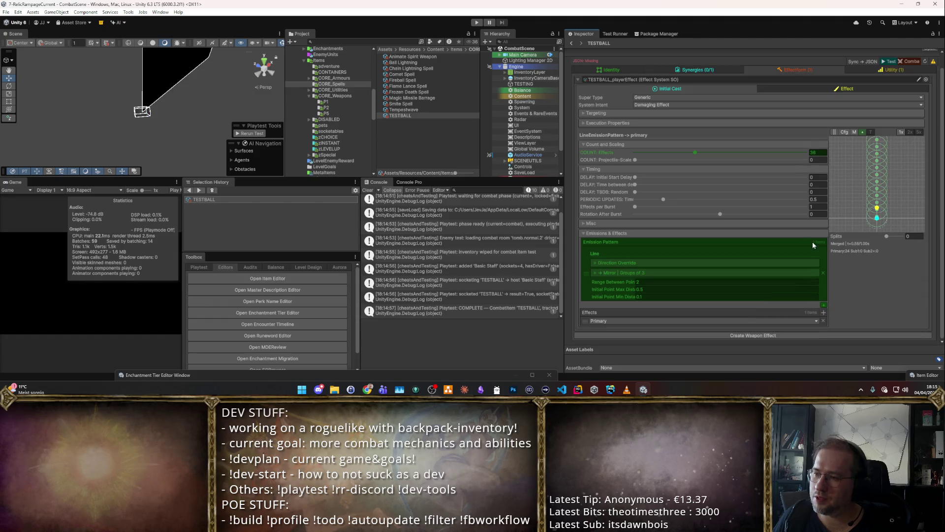
{"action": "left_click", "coordinate": [823, 272]}
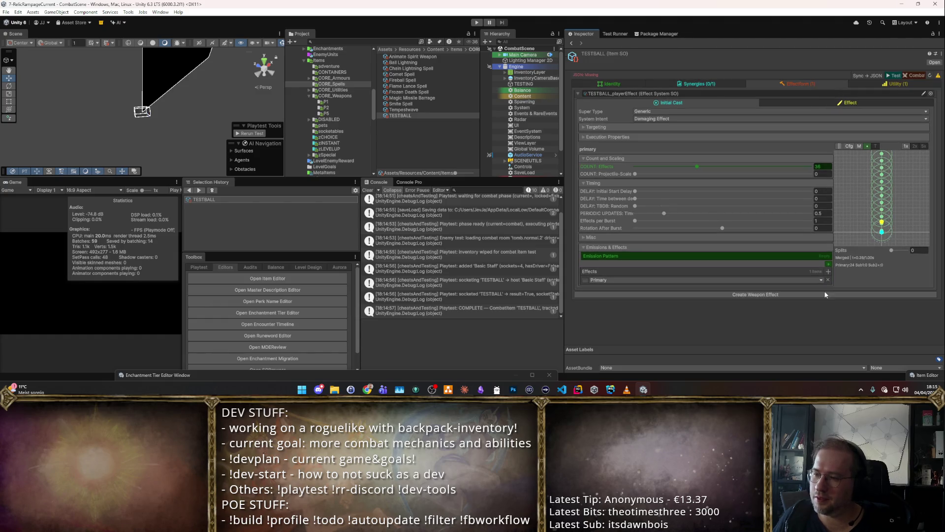
{"action": "left_click", "coordinate": [829, 265]}
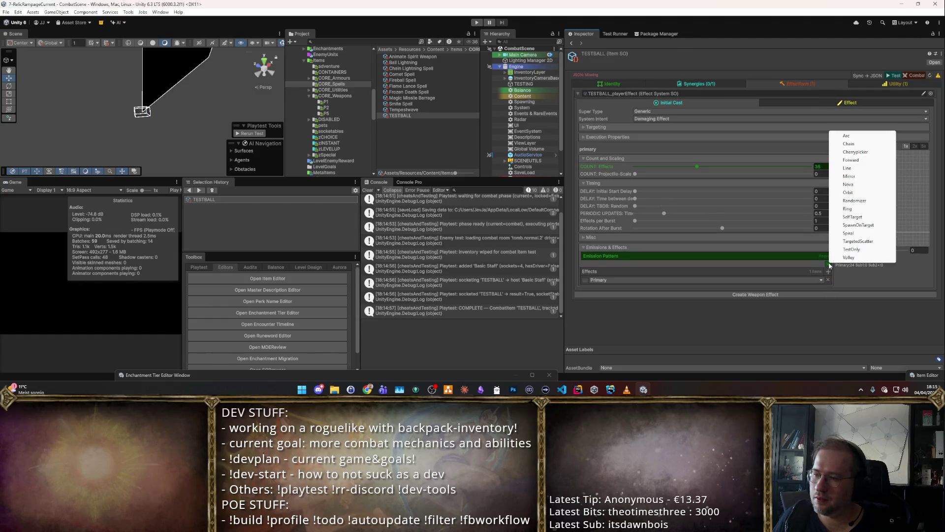
{"action": "left_click", "coordinate": [847, 168]}
Step: Add MirrorEmissionPattern as the Line's Optional Recursive with Perpendicular alignment
{"action": "scroll", "coordinate": [789, 294], "scroll_direction": "down", "scroll_amount": 2}
{"action": "left_click", "coordinate": [641, 253]}
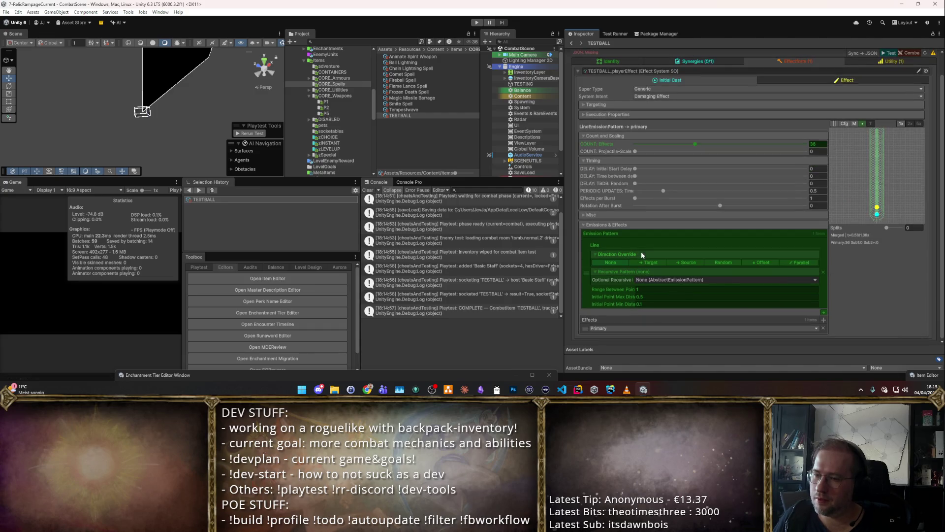
{"action": "left_click", "coordinate": [816, 279]}
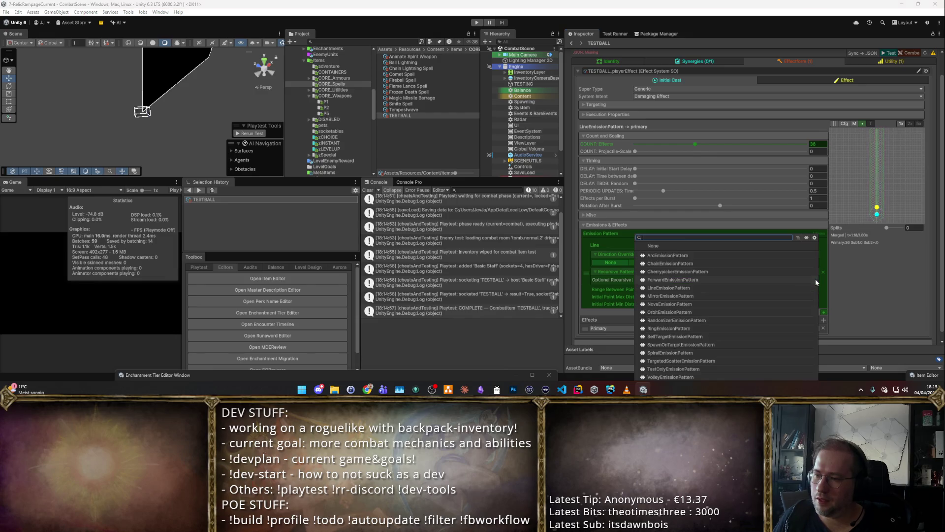
{"action": "left_click", "coordinate": [667, 296]}
{"action": "scroll", "coordinate": [699, 279], "scroll_direction": "down", "scroll_amount": 4}
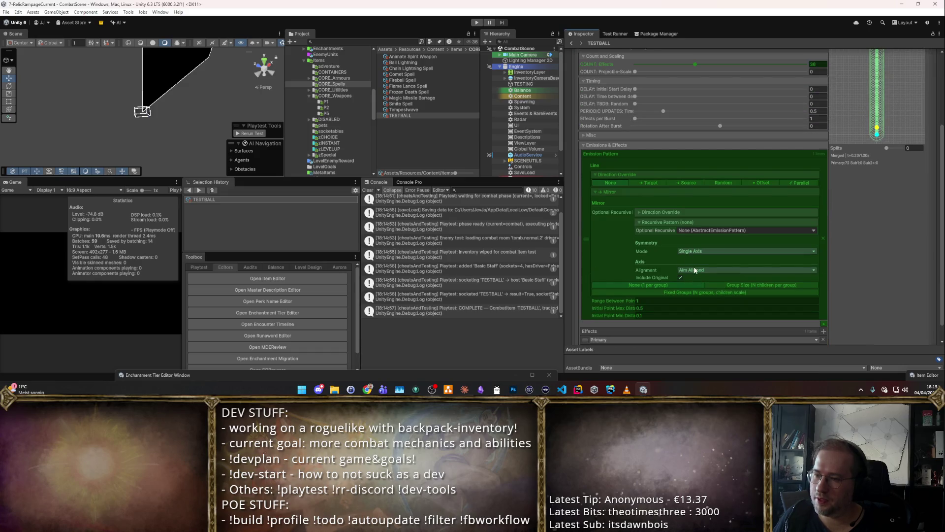
{"action": "left_click", "coordinate": [697, 269]}
{"action": "left_click", "coordinate": [696, 297]}
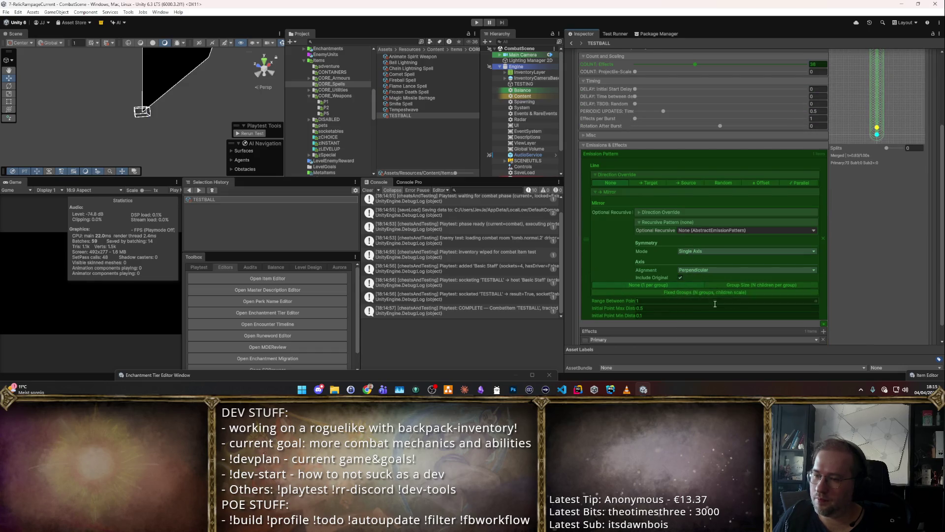
Step: Split the mirror into fixed groups and speed the emission preview to 2x
{"action": "scroll", "coordinate": [670, 307], "scroll_direction": "down", "scroll_amount": 1}
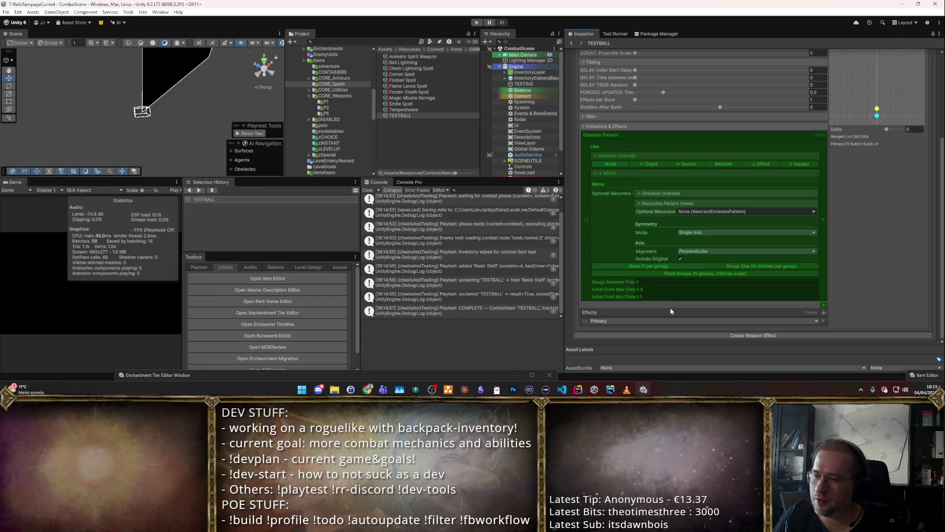
{"action": "left_click", "coordinate": [737, 278]}
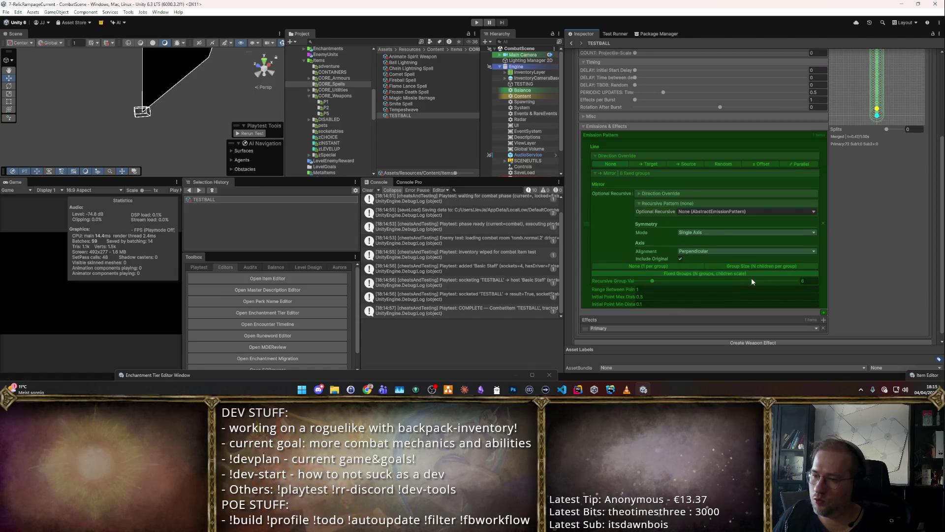
{"action": "scroll", "coordinate": [859, 224], "scroll_direction": "up", "scroll_amount": 4}
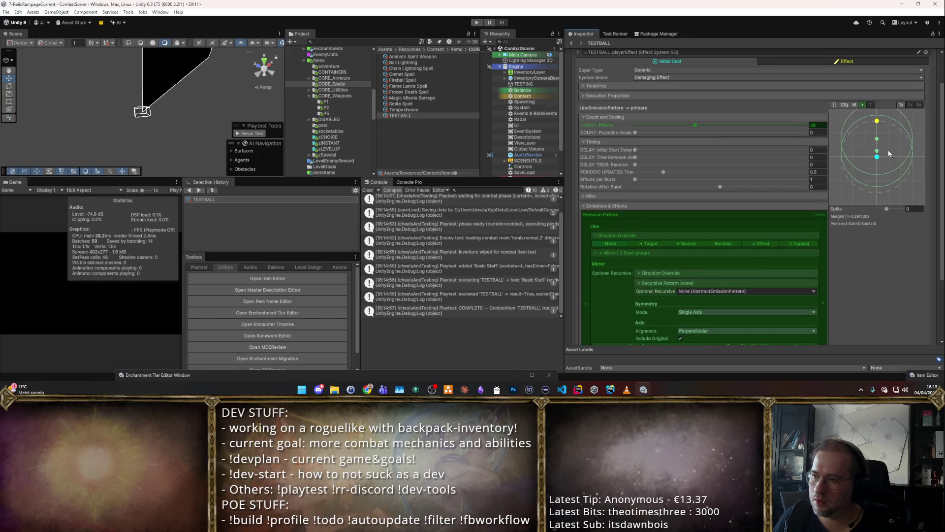
{"action": "left_click", "coordinate": [909, 105]}
{"action": "scroll", "coordinate": [876, 178], "scroll_direction": "up", "scroll_amount": 2}
{"action": "left_click", "coordinate": [820, 85]}
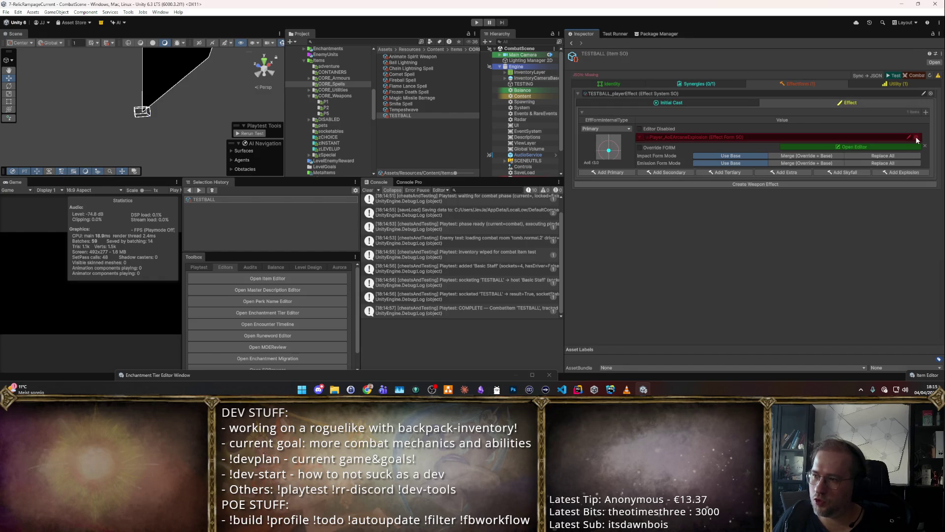
Step: Search 'fire' and assign Player_ProjFireball as TESTBALL's effect form
{"action": "left_click", "coordinate": [773, 130]}
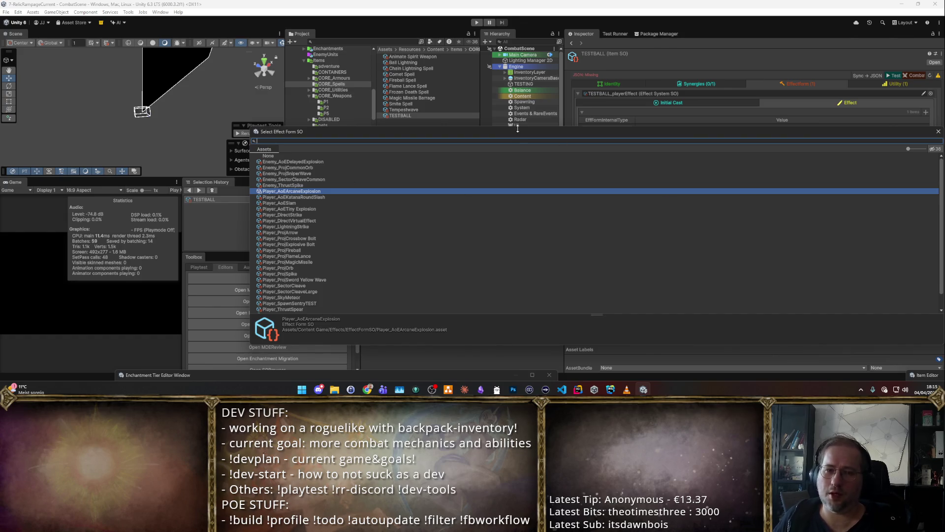
{"action": "type", "text": "fire"}
{"action": "left_click", "coordinate": [307, 162]}
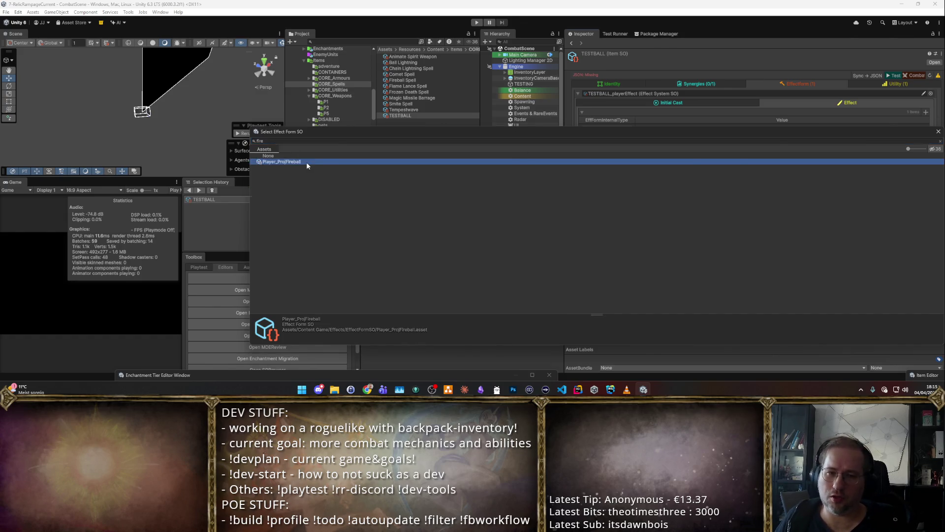
{"action": "double_click", "coordinate": [308, 163]}
{"action": "left_click", "coordinate": [715, 99]}
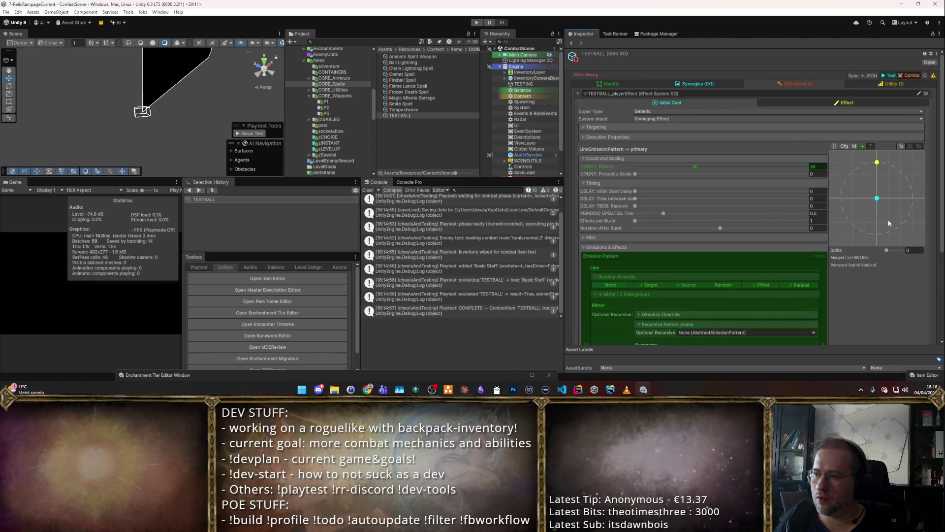
Step: Set the nested Mirror pattern's direction override to Random
{"action": "scroll", "coordinate": [859, 265], "scroll_direction": "down", "scroll_amount": 3}
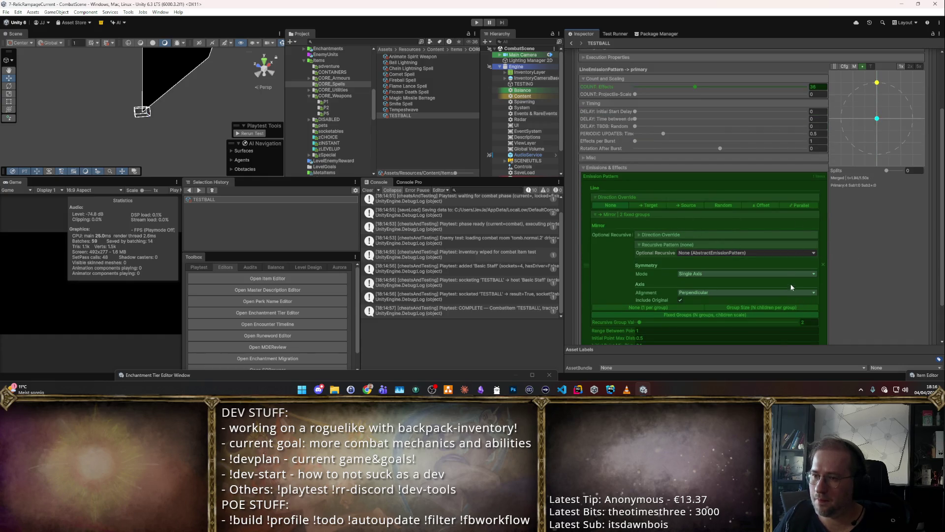
{"action": "scroll", "coordinate": [774, 257], "scroll_direction": "down", "scroll_amount": 2}
{"action": "scroll", "coordinate": [774, 257], "scroll_direction": "up", "scroll_amount": 4}
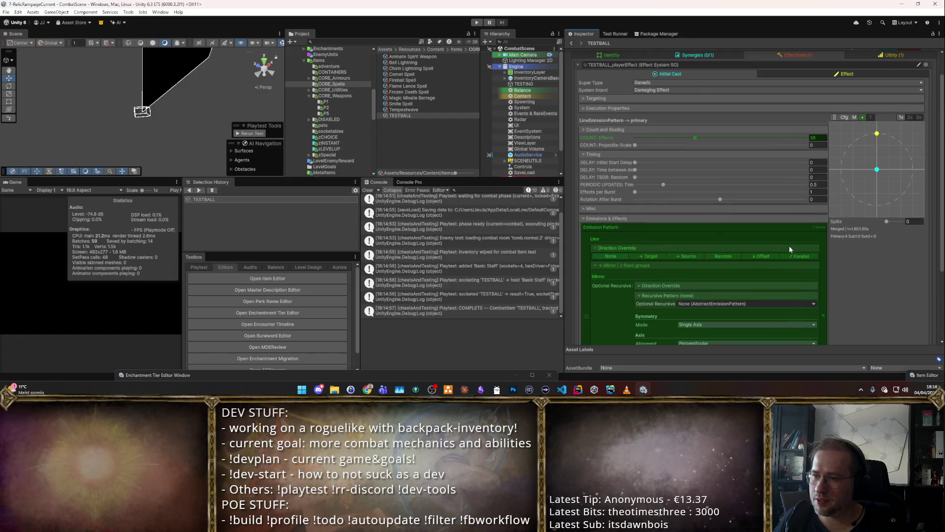
{"action": "scroll", "coordinate": [791, 243], "scroll_direction": "down", "scroll_amount": 3}
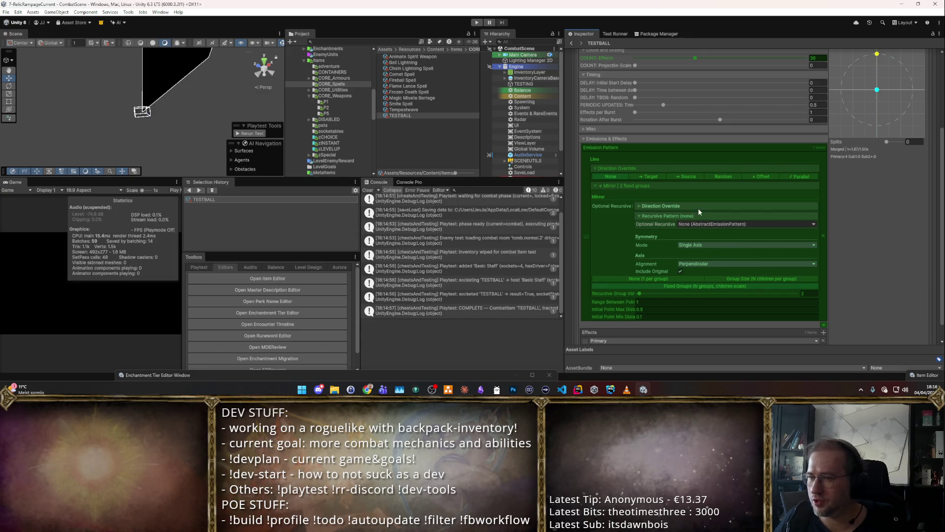
{"action": "left_click", "coordinate": [698, 207]}
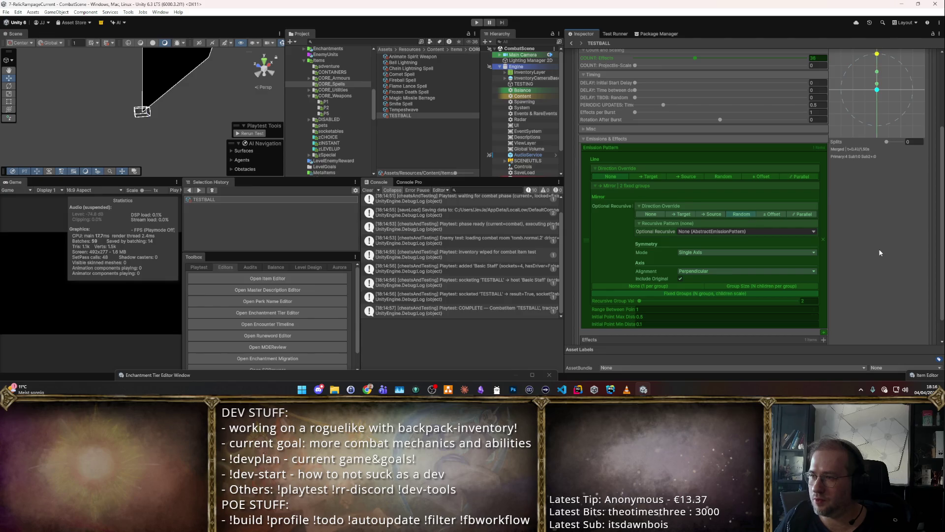
{"action": "left_click", "coordinate": [749, 216]}
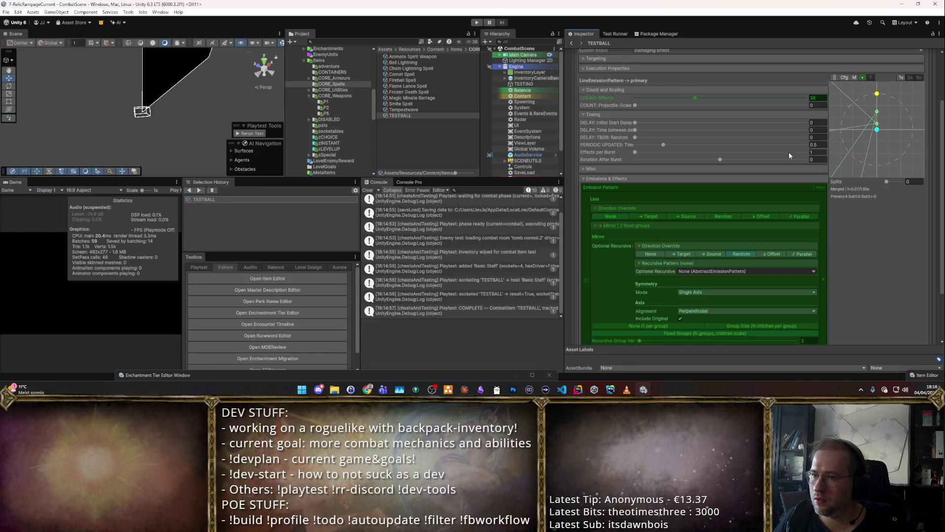
Step: Try groups of 4, settle on one per group, then remove the Line emission pattern
{"action": "scroll", "coordinate": [793, 177], "scroll_direction": "down", "scroll_amount": 3}
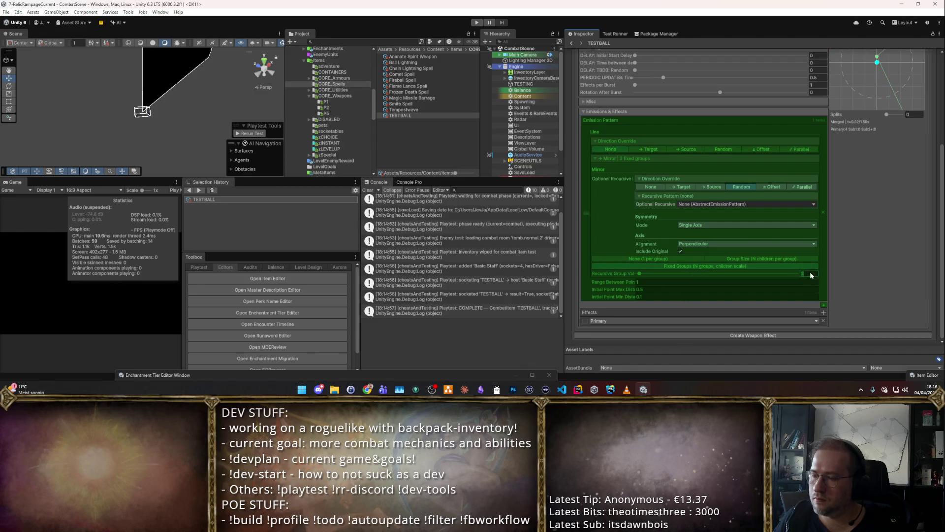
{"action": "left_click", "coordinate": [773, 258]}
{"action": "scroll", "coordinate": [843, 256], "scroll_direction": "up", "scroll_amount": 2}
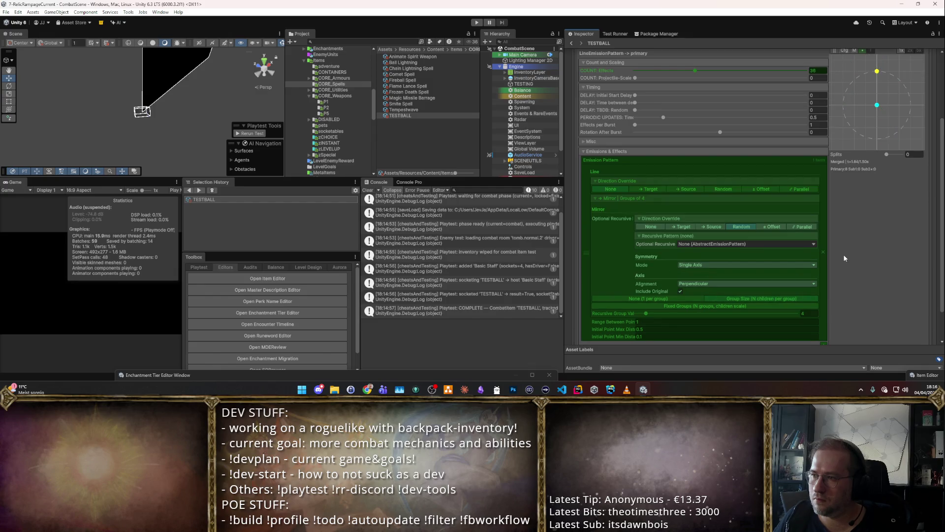
{"action": "left_click", "coordinate": [673, 298]}
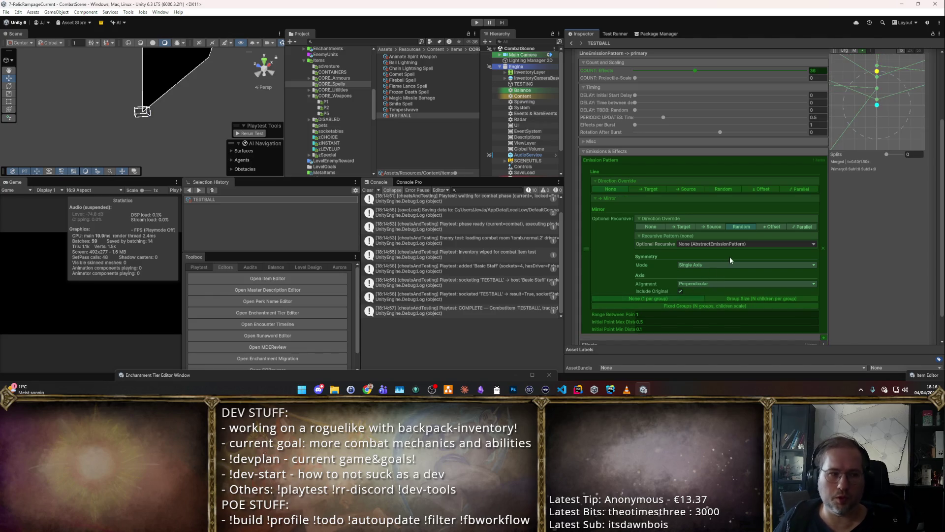
{"action": "left_click", "coordinate": [822, 247]}
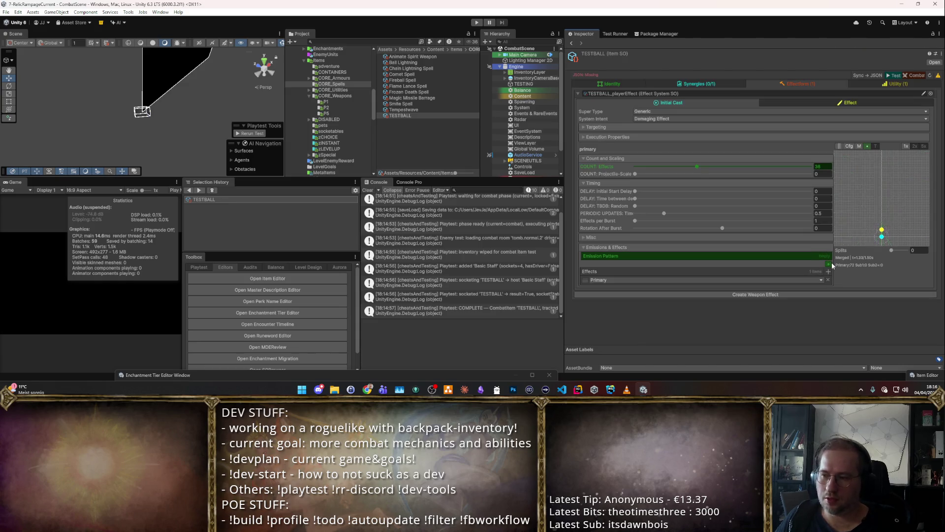
Step: Switch TESTBALL's emission to a Ring pattern with Parallel direction override, then run and stop a combat test
{"action": "left_click", "coordinate": [830, 265]}
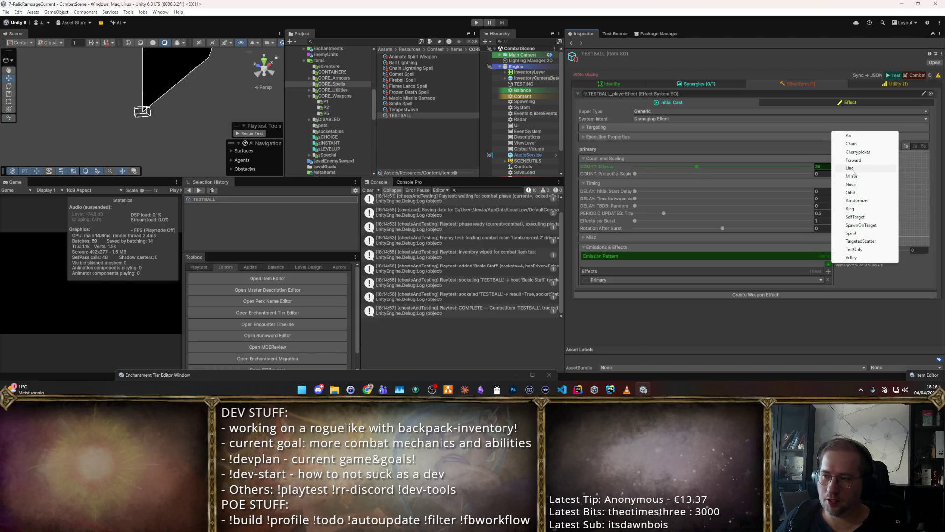
{"action": "left_click", "coordinate": [852, 209]}
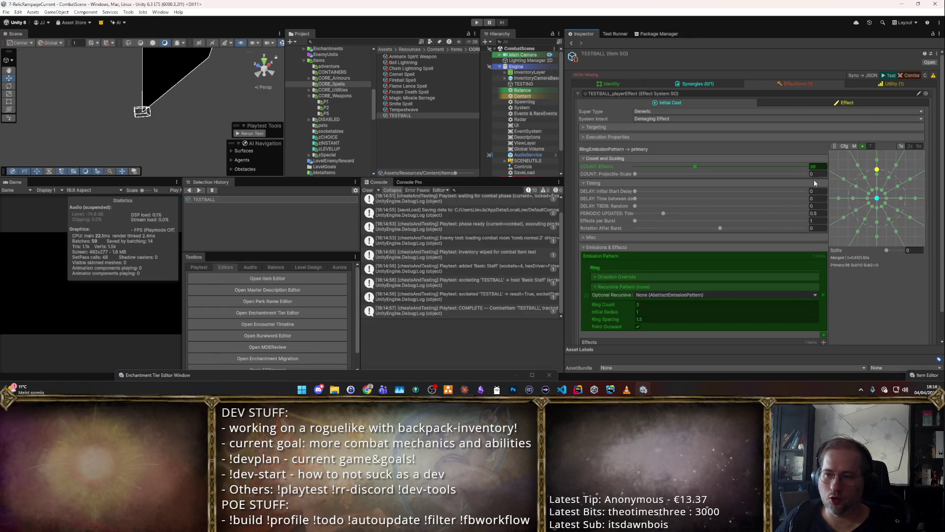
{"action": "left_click", "coordinate": [626, 277]}
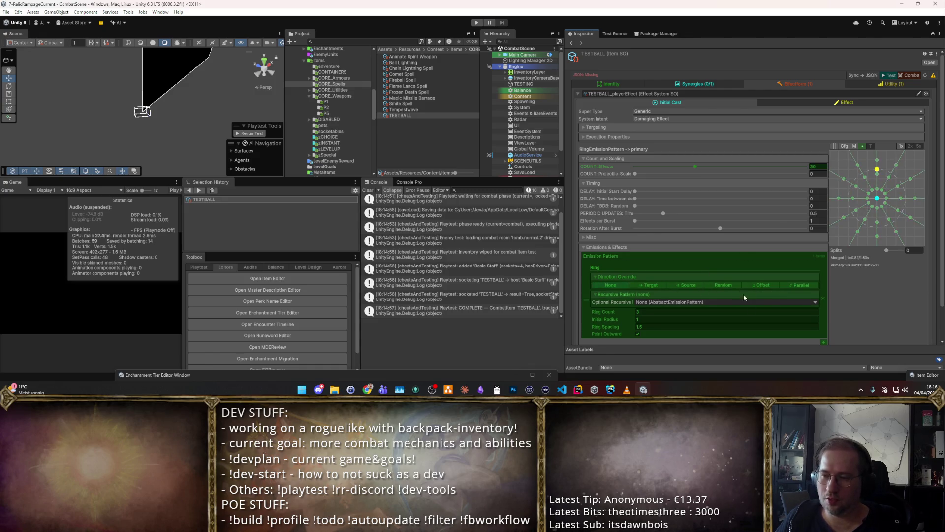
{"action": "left_click", "coordinate": [802, 285]}
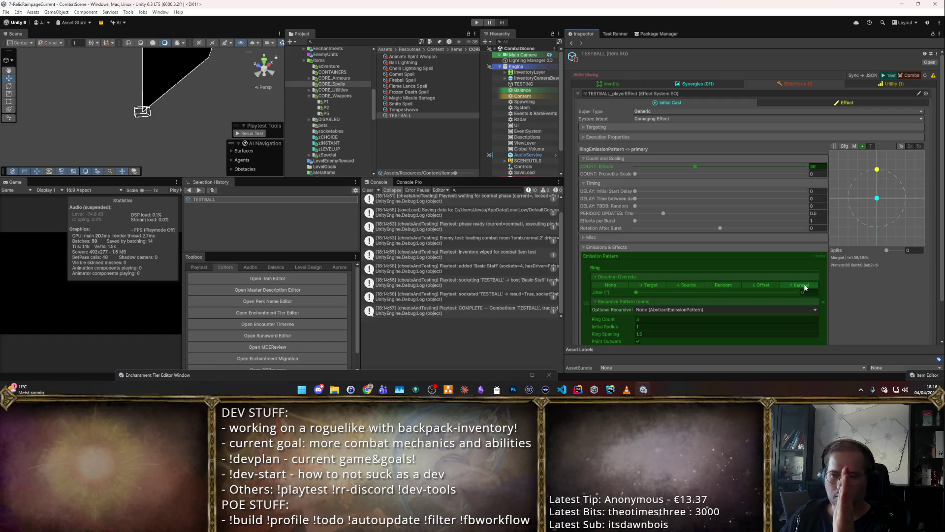
{"action": "left_click", "coordinate": [912, 76]}
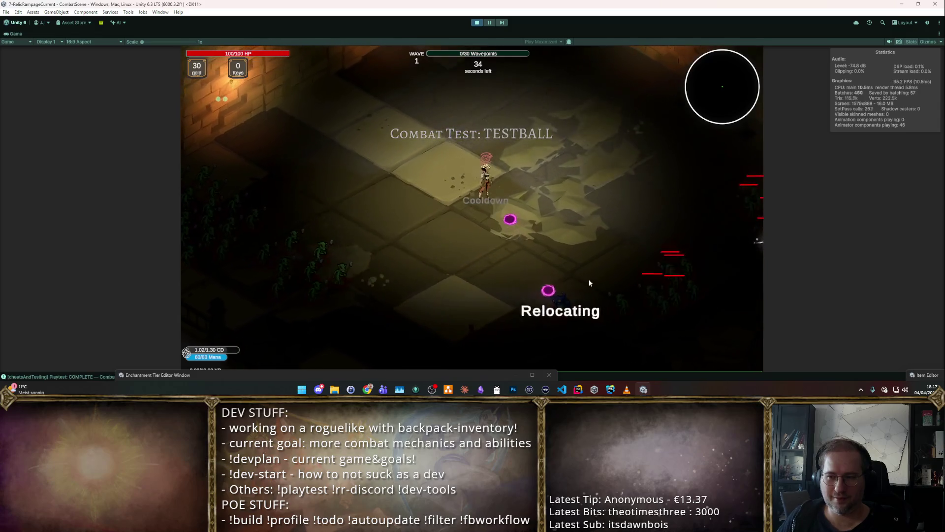
{"action": "left_click", "coordinate": [480, 23]}
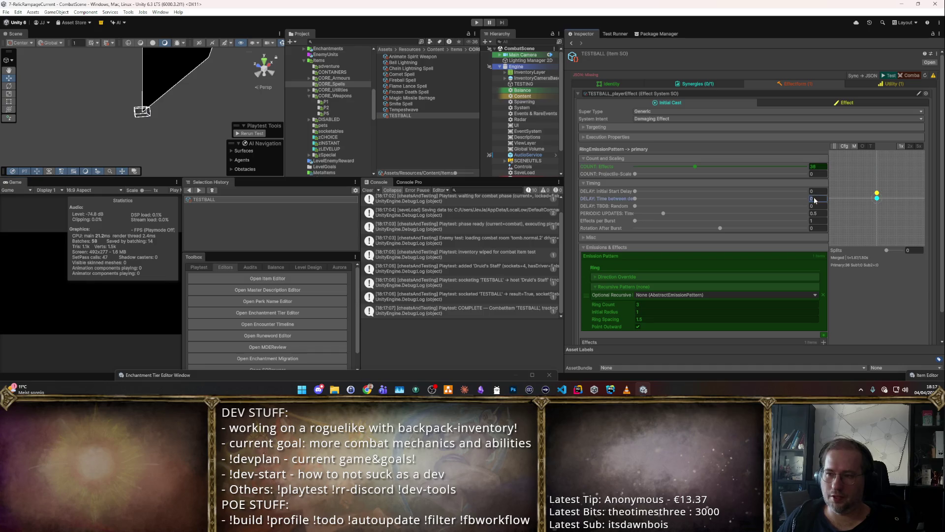
Step: Enter 0.05 as the time between emissions and rerun the TESTBALL combat test briefly
{"action": "type", "text": ".05"}
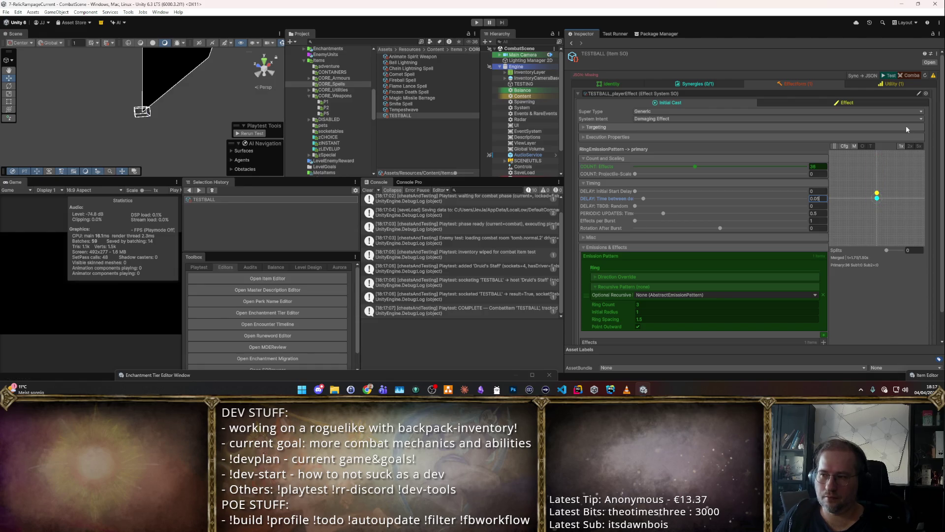
{"action": "key", "text": "ctrl+p"}
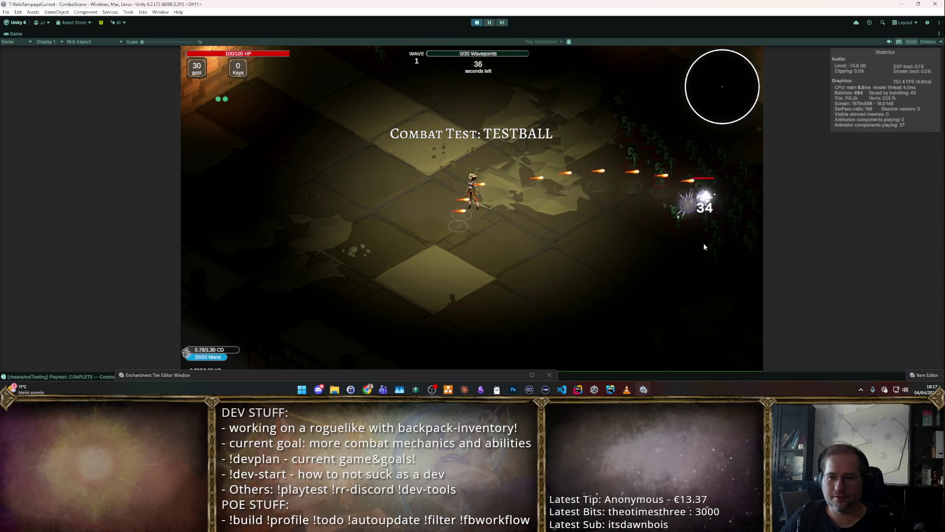
{"action": "left_click", "coordinate": [477, 23]}
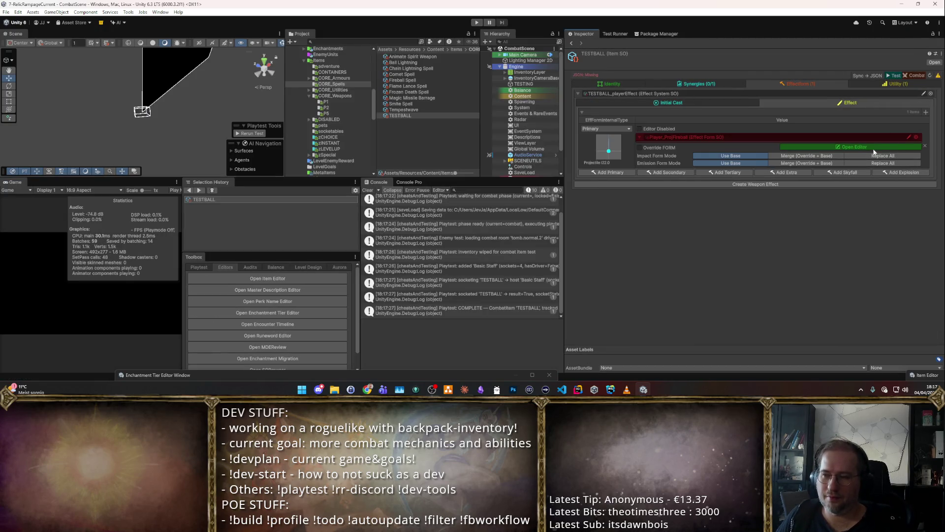
Step: Enable the effect form override and run a quick TESTBALL combat test
{"action": "left_click", "coordinate": [640, 147]}
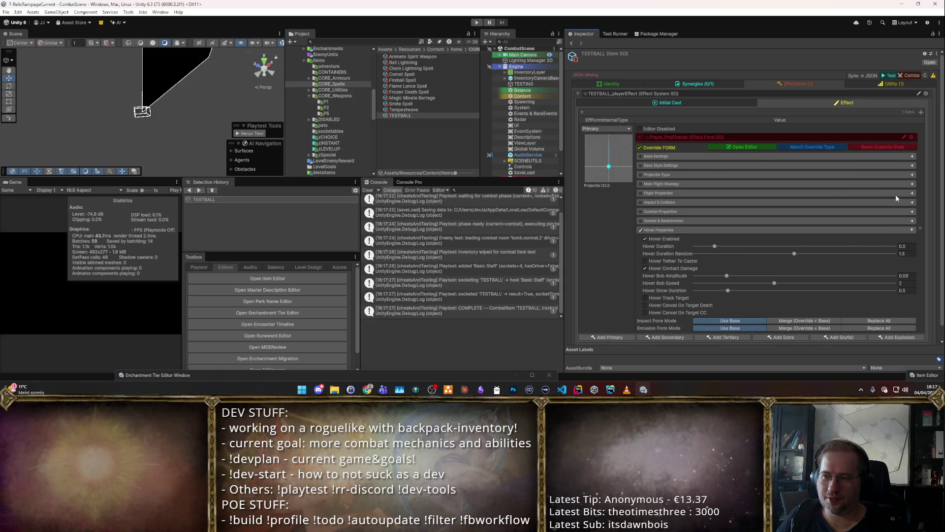
{"action": "left_click", "coordinate": [912, 77]}
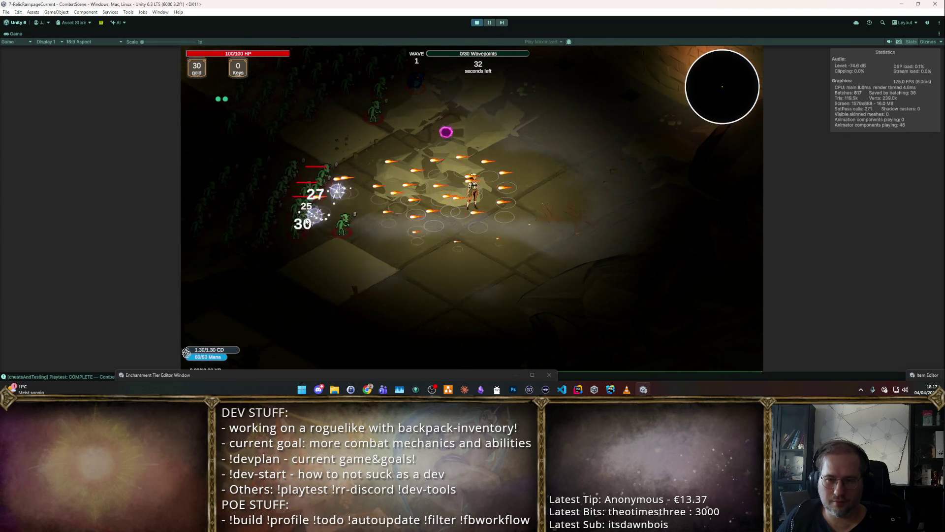
{"action": "key", "text": "ctrl+p"}
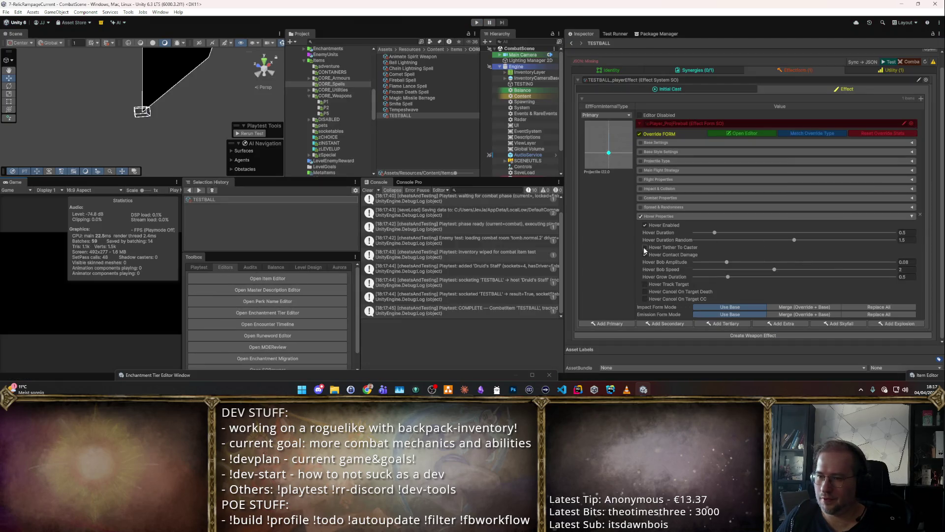
Step: Tether the hover to the caster with 10 orbit degrees and 1 hover duration, then playtest
{"action": "left_click", "coordinate": [645, 247]}
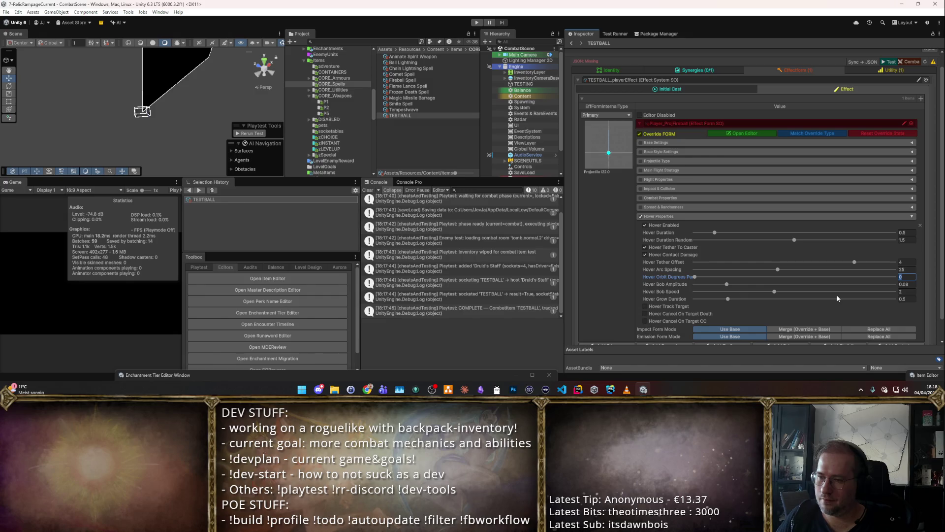
{"action": "type", "text": "10"}
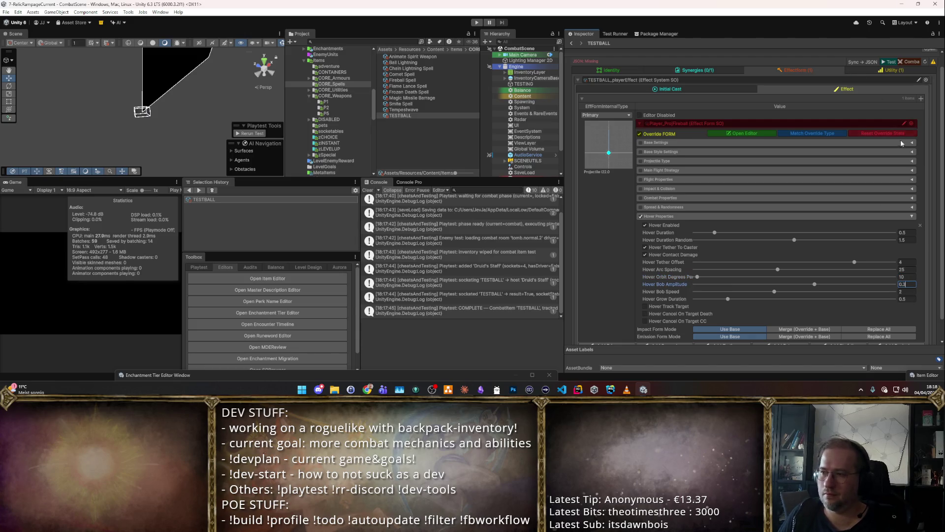
{"action": "left_click", "coordinate": [909, 232]}
{"action": "type", "text": "1"}
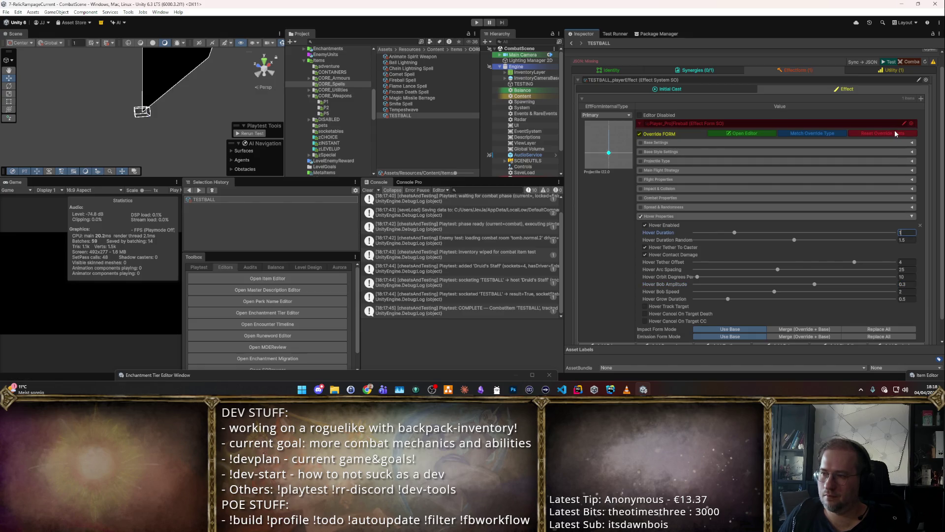
{"action": "left_click", "coordinate": [895, 131]}
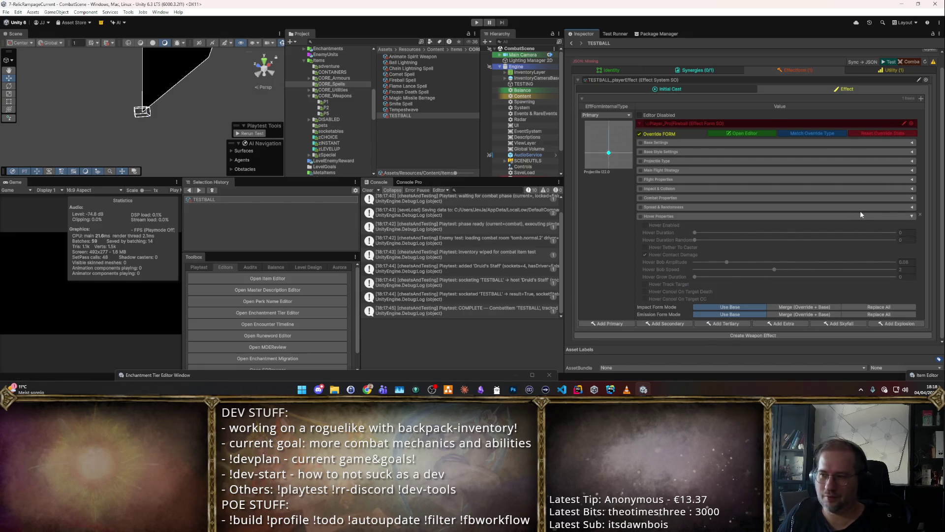
{"action": "key", "text": "ctrl+z"}
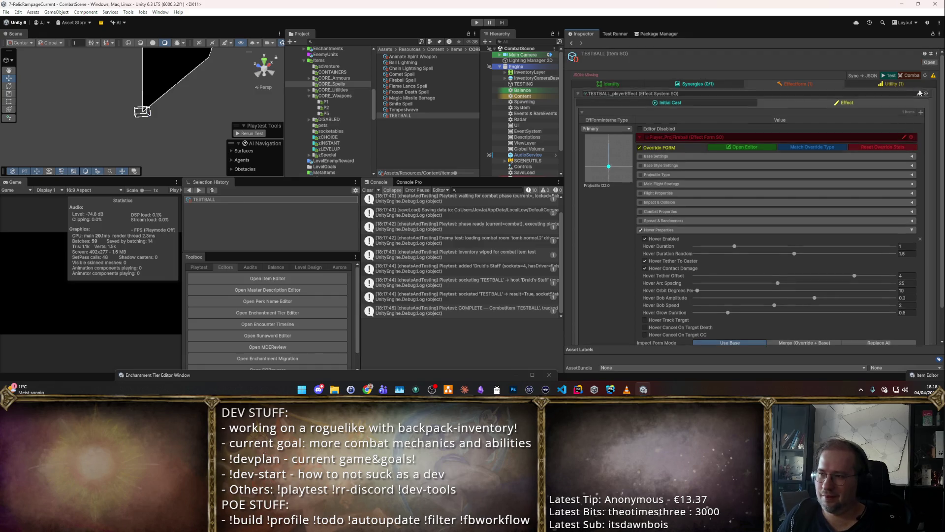
{"action": "key", "text": "ctrl+p"}
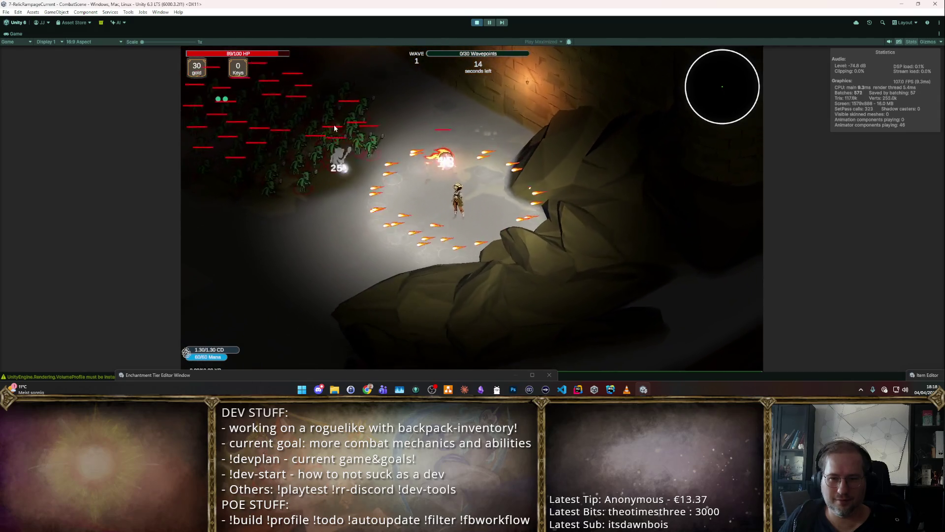
Step: Stop the playtest and pick a thrust effect form from the list filtered by 'thrust'
{"action": "left_click", "coordinate": [479, 22]}
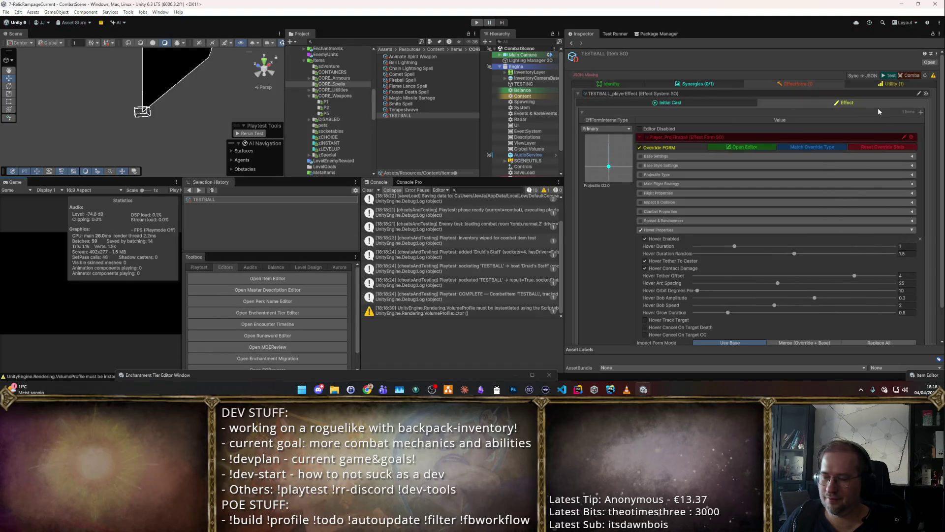
{"action": "left_click", "coordinate": [911, 137]}
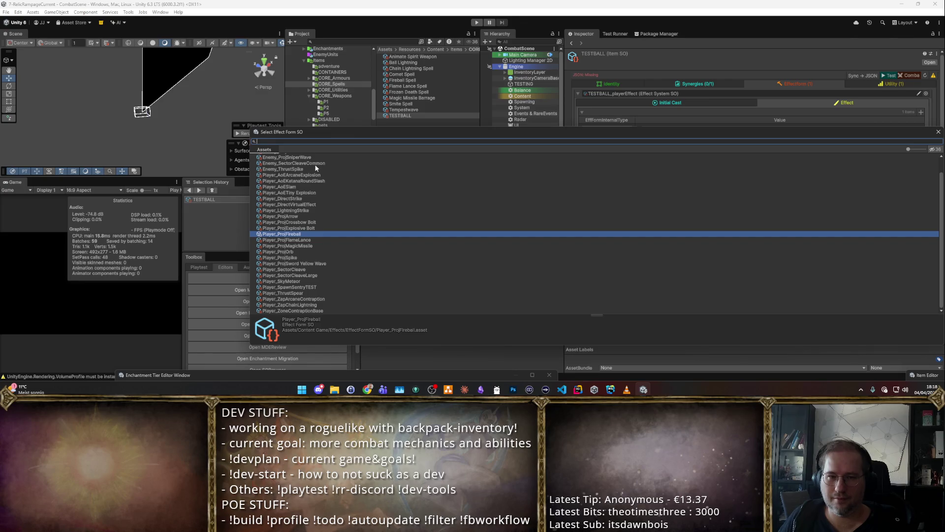
{"action": "type", "text": "thrust"}
{"action": "left_click", "coordinate": [319, 162]}
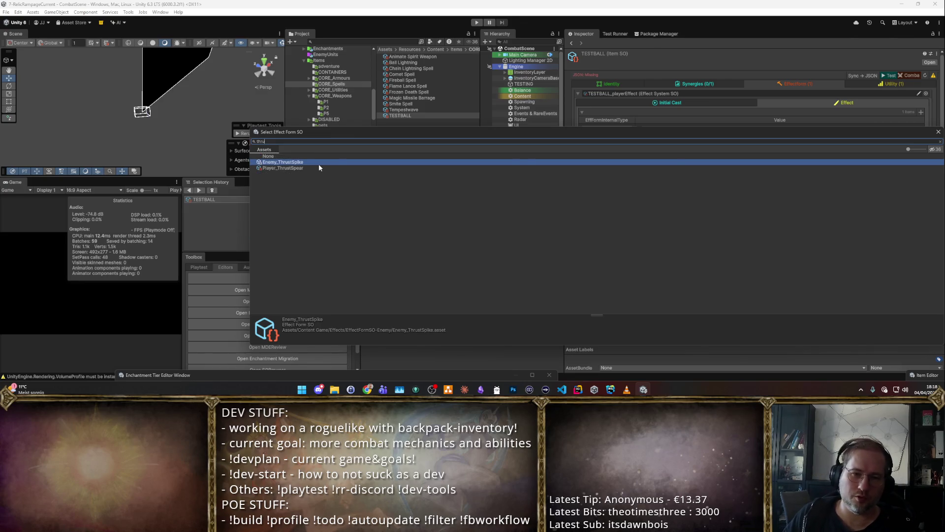
{"action": "key", "text": "Return"}
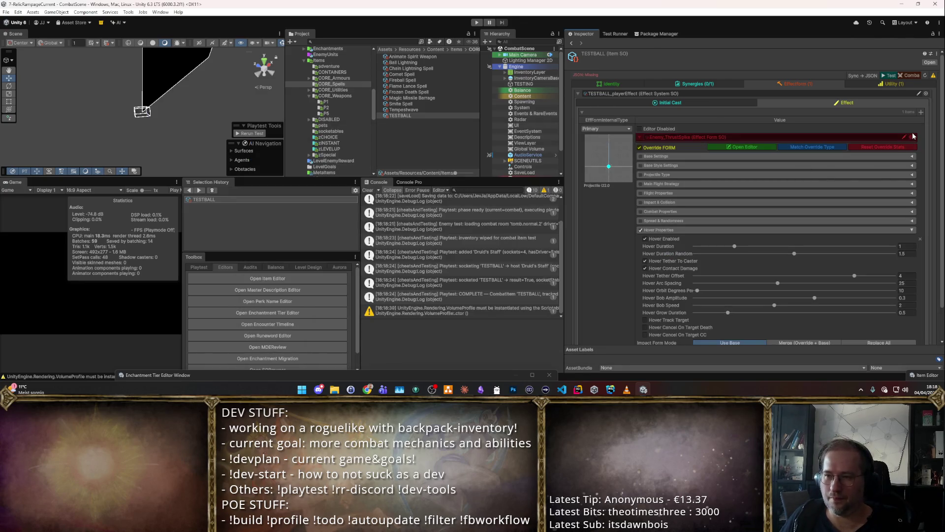
Step: Set the effect form to Player_ThrustSpear, turn off the form override, and start a playtest
{"action": "left_click", "coordinate": [911, 138]}
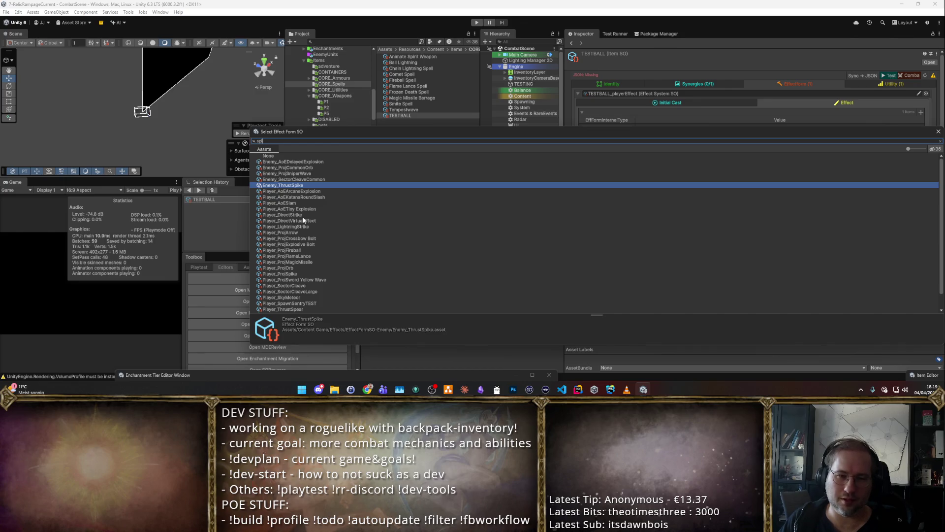
{"action": "key", "text": "BackSpace"}
{"action": "key", "text": "BackSpace"}
{"action": "key", "text": "BackSpace"}
{"action": "type", "text": "thrust"}
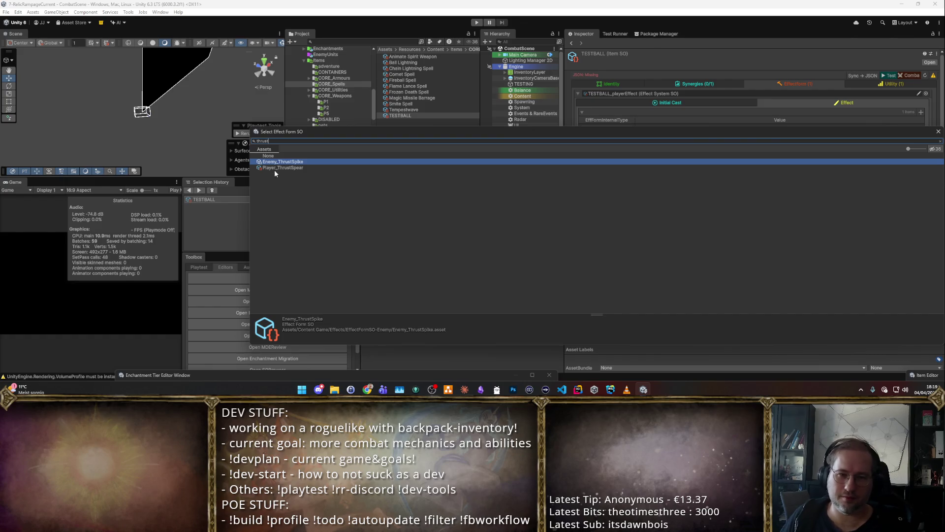
{"action": "double_click", "coordinate": [275, 167]}
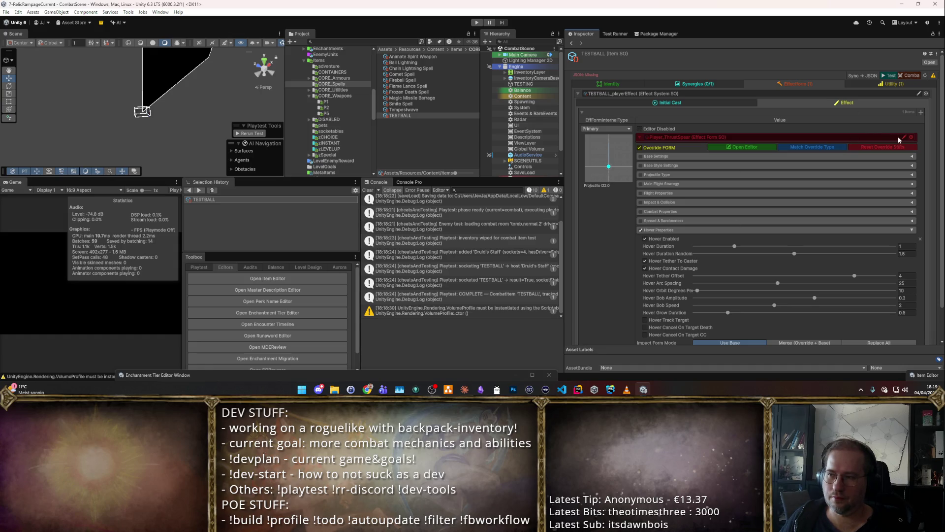
{"action": "left_click", "coordinate": [640, 147]}
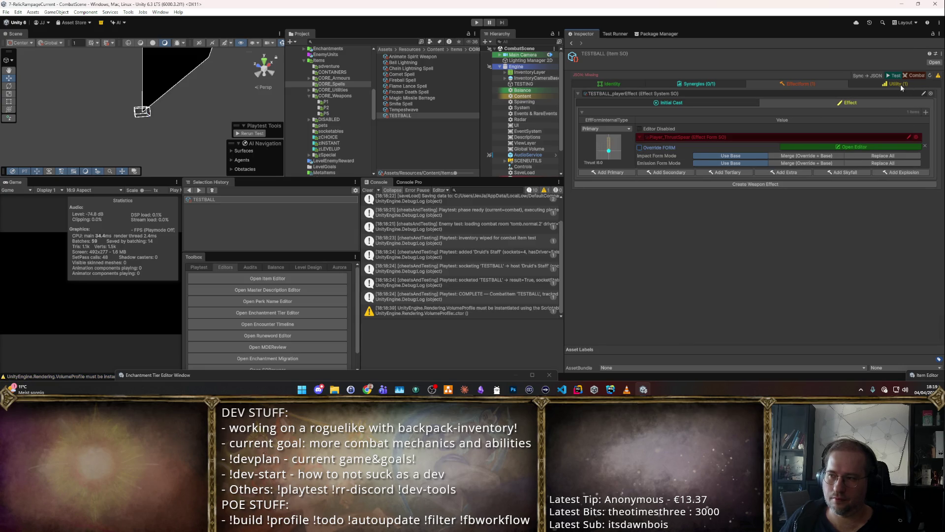
{"action": "left_click", "coordinate": [911, 75]}
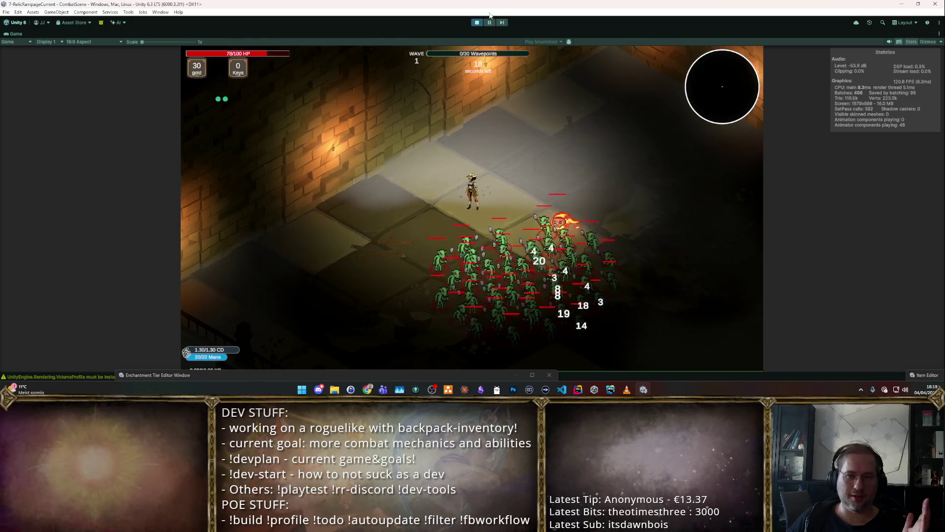
{"action": "left_click", "coordinate": [479, 23]}
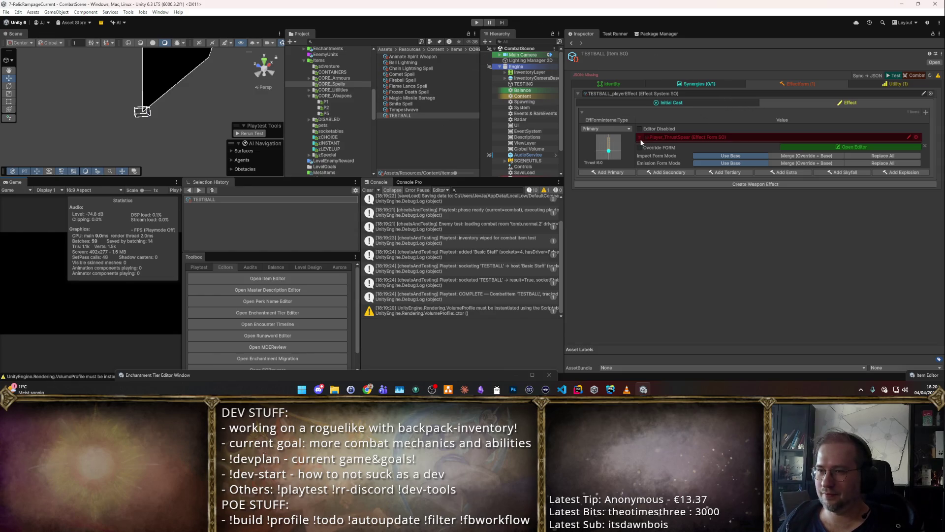
Step: Enable the form override with Core Settings Thickness and Maximum Range overridden, then playtest Player_ThrustSpear
{"action": "left_click", "coordinate": [804, 156]}
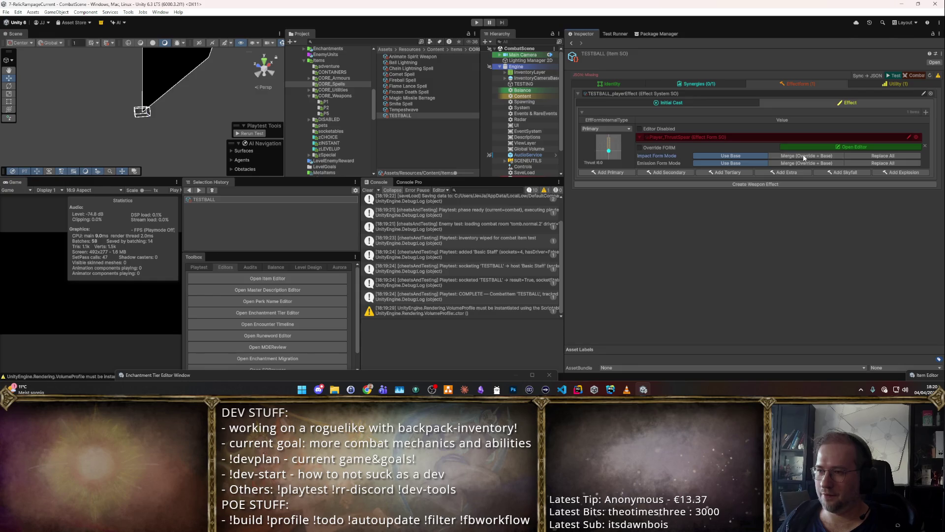
{"action": "left_click", "coordinate": [763, 155]}
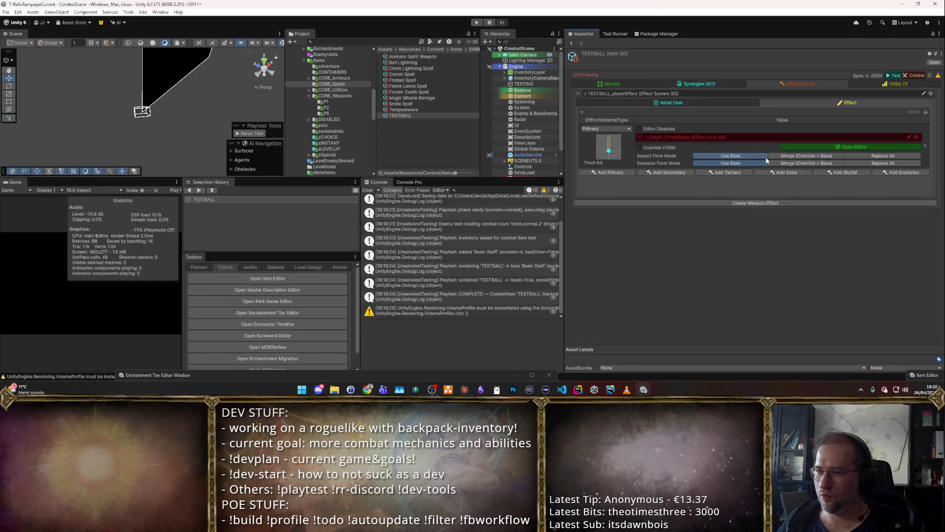
{"action": "left_click", "coordinate": [639, 148]}
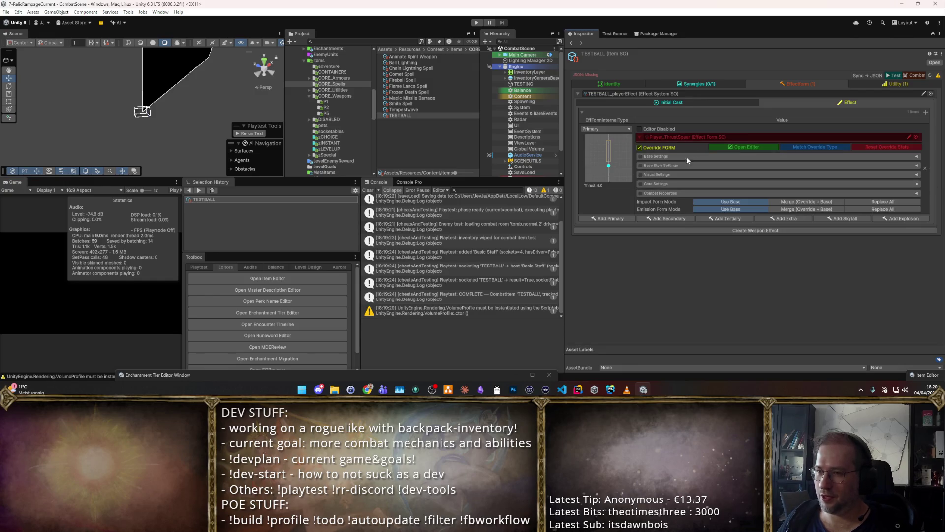
{"action": "left_click", "coordinate": [649, 184]}
{"action": "left_click", "coordinate": [640, 184]}
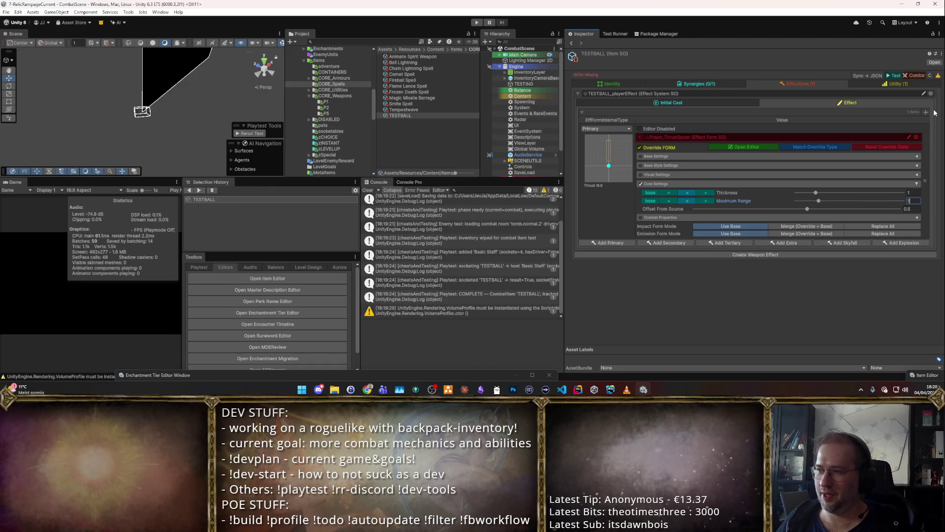
{"action": "left_click", "coordinate": [918, 75]}
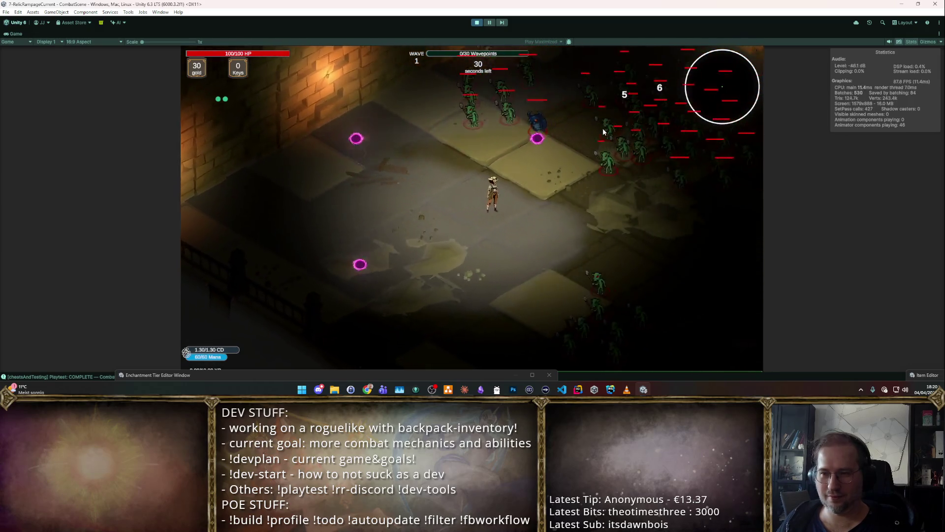
{"action": "left_click", "coordinate": [477, 22]}
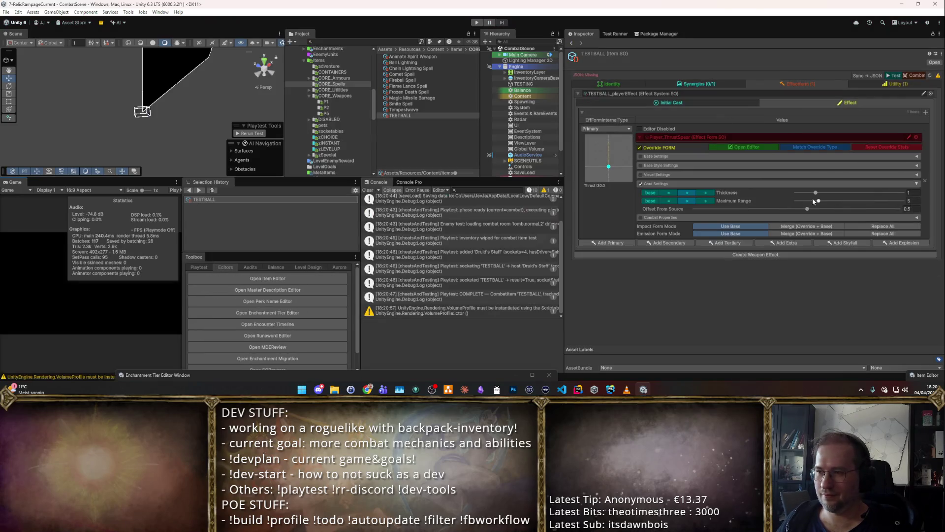
{"action": "left_click", "coordinate": [640, 147]}
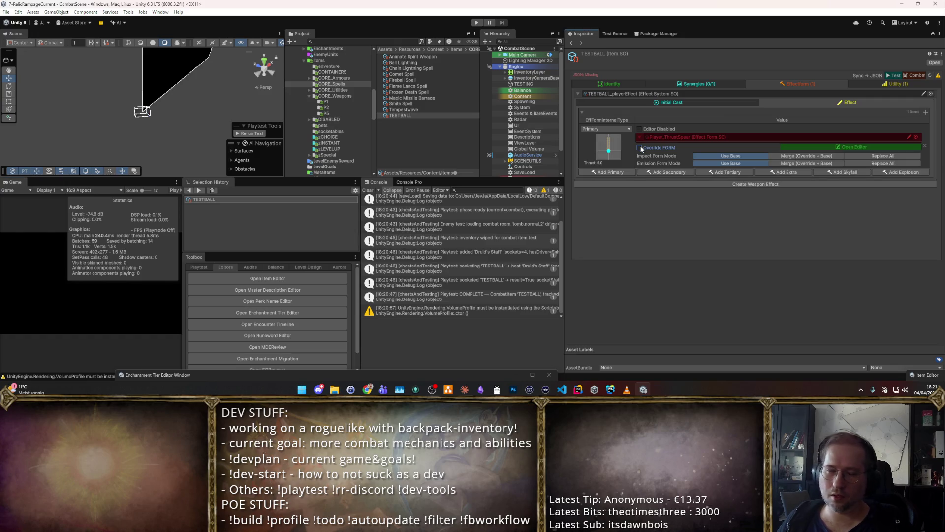
{"action": "left_click", "coordinate": [640, 147]}
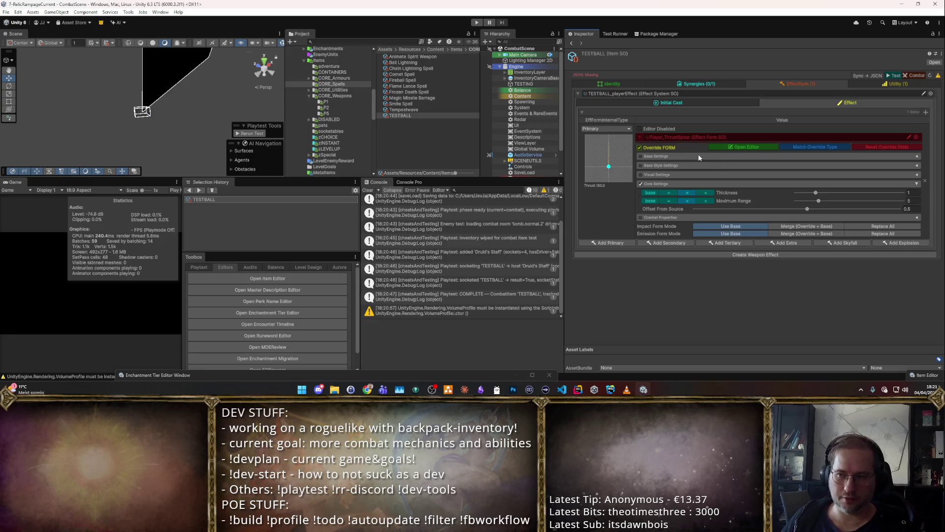
{"action": "left_click", "coordinate": [640, 148]}
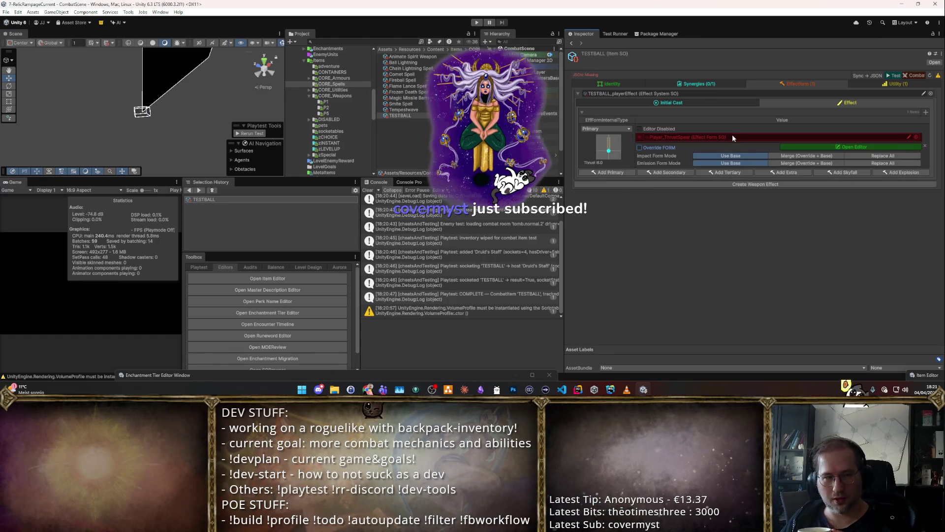
{"action": "left_click", "coordinate": [640, 148]}
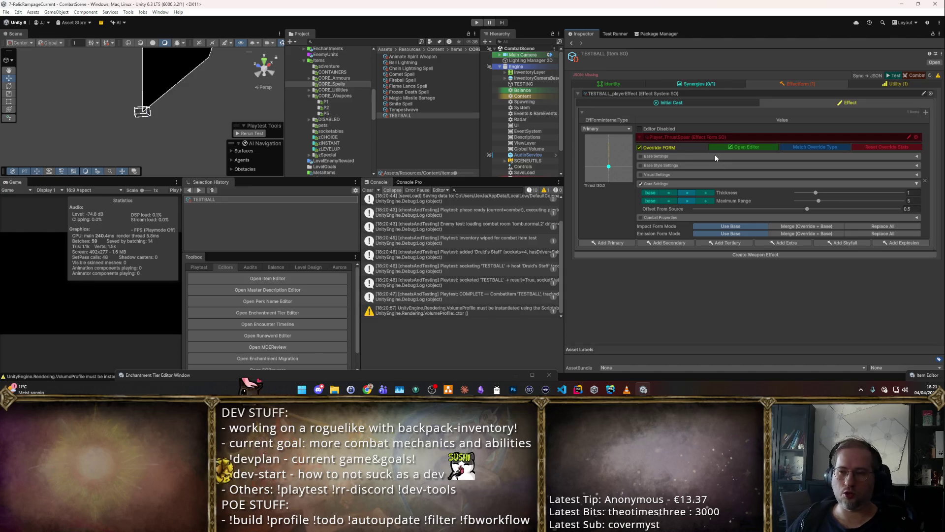
{"action": "left_click", "coordinate": [640, 147]}
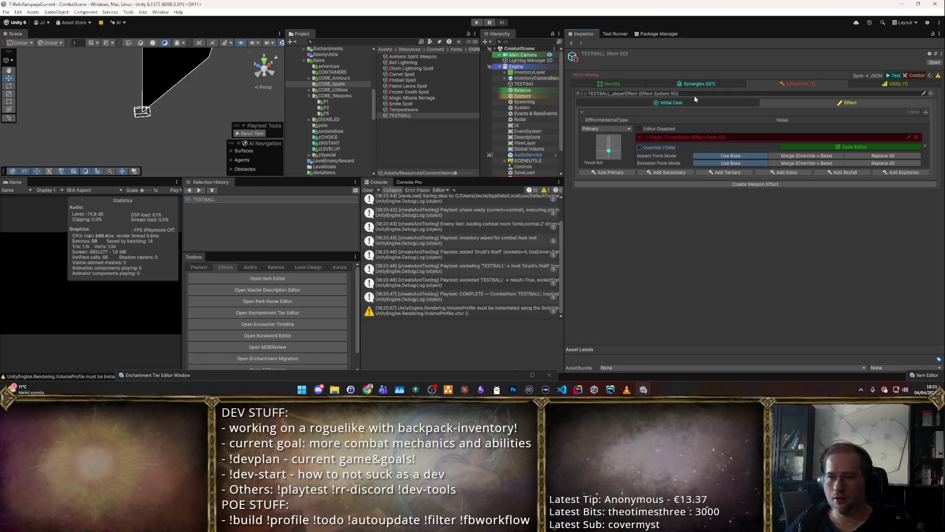
{"action": "left_click", "coordinate": [703, 105]}
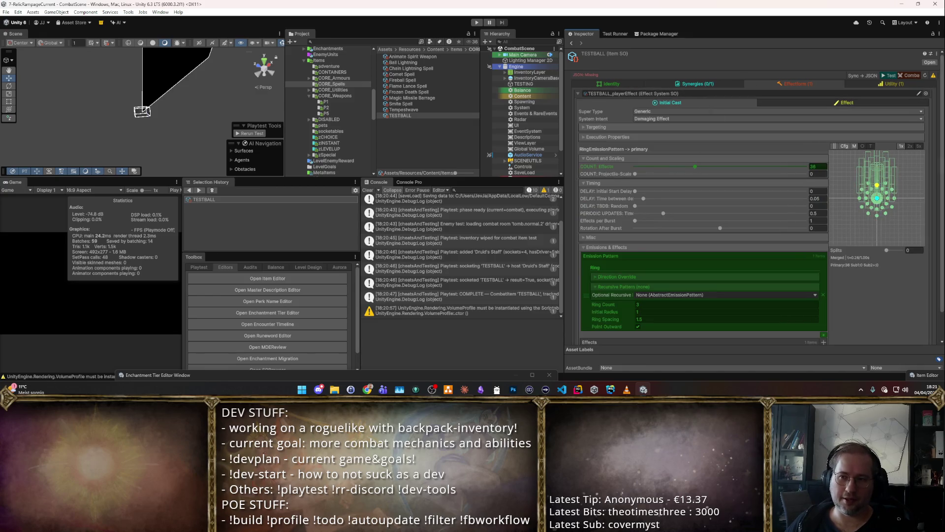
{"action": "scroll", "coordinate": [702, 197], "scroll_direction": "down", "scroll_amount": 2}
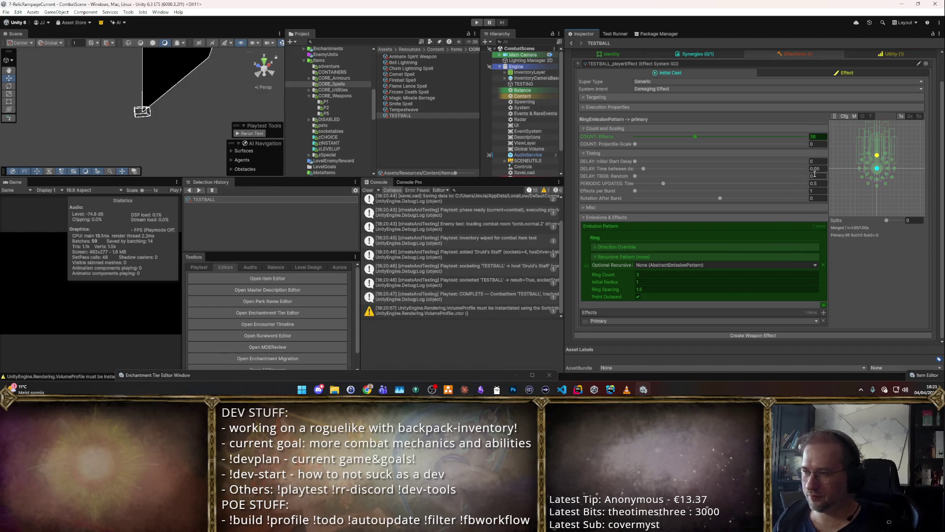
{"action": "left_click", "coordinate": [815, 169]}
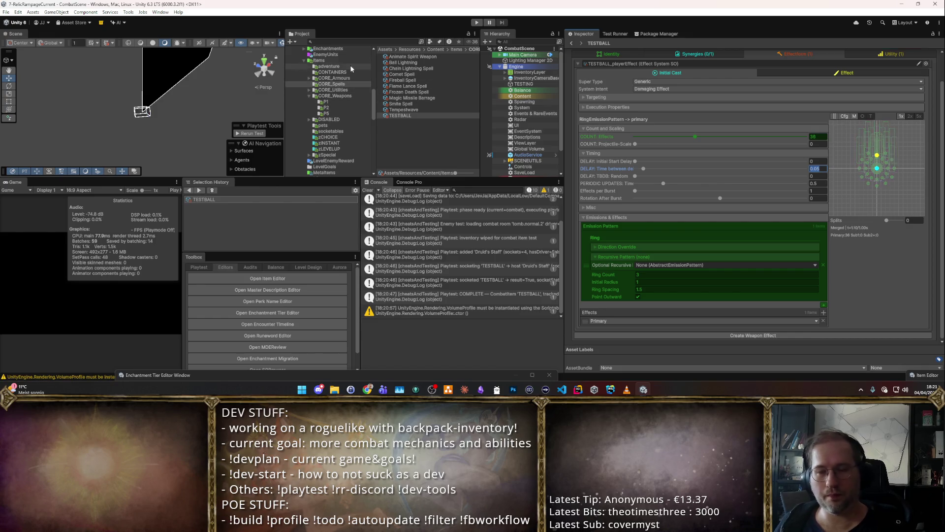
{"action": "scroll", "coordinate": [333, 121], "scroll_direction": "down", "scroll_amount": 5}
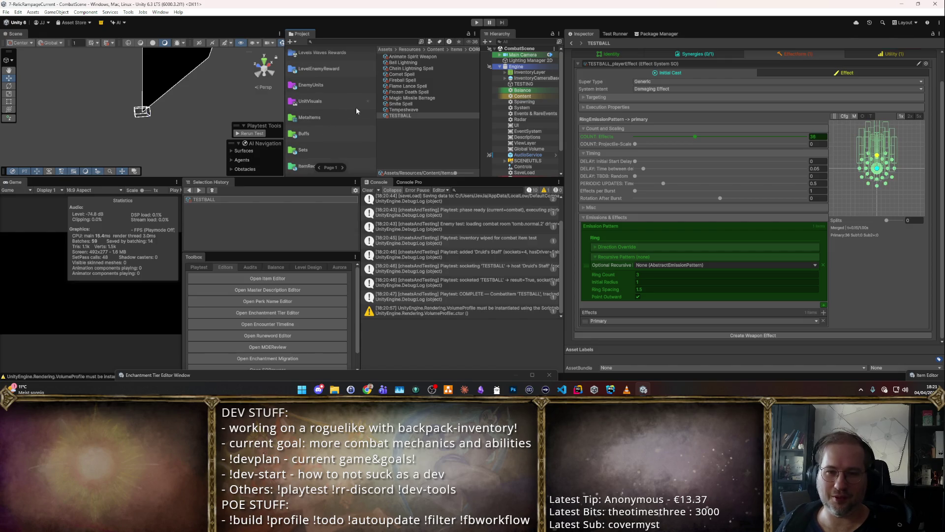
{"action": "left_click", "coordinate": [306, 309]}
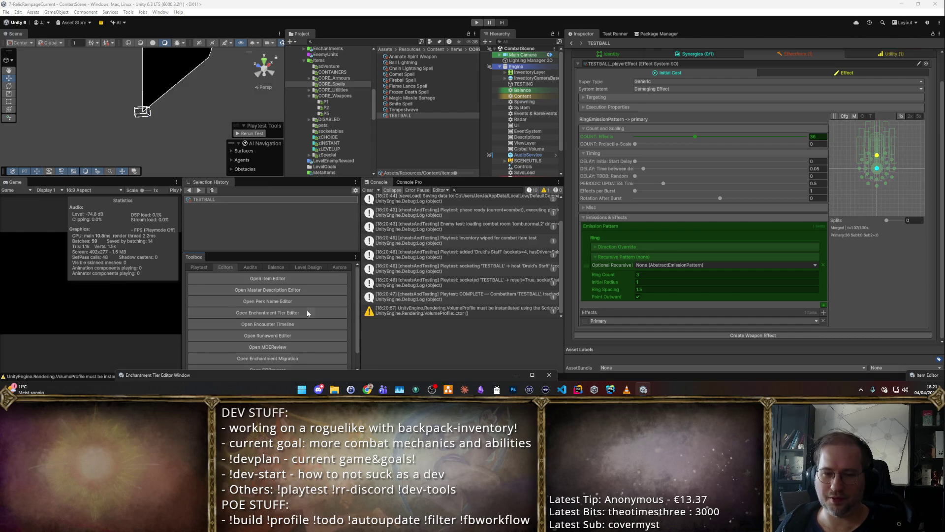
Step: Show the RegularArmorEnchantments group with its Armor tag limitation while docking the Tier Editor lower
{"action": "mouse_move", "coordinate": [471, 164]}
{"action": "left_mouse_down"}
{"action": "mouse_move", "coordinate": [451, 159]}
{"action": "mouse_move", "coordinate": [453, 64]}
{"action": "left_mouse_up"}
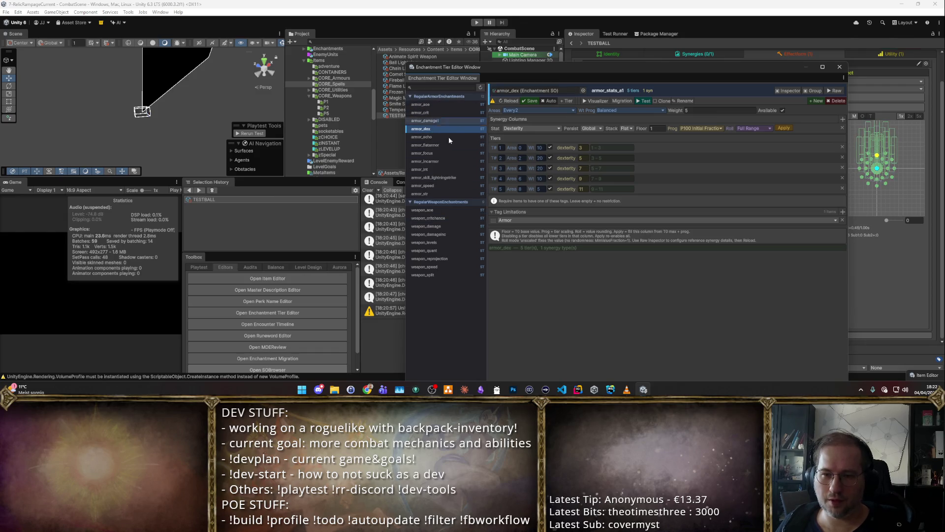
{"action": "left_click", "coordinate": [815, 91]}
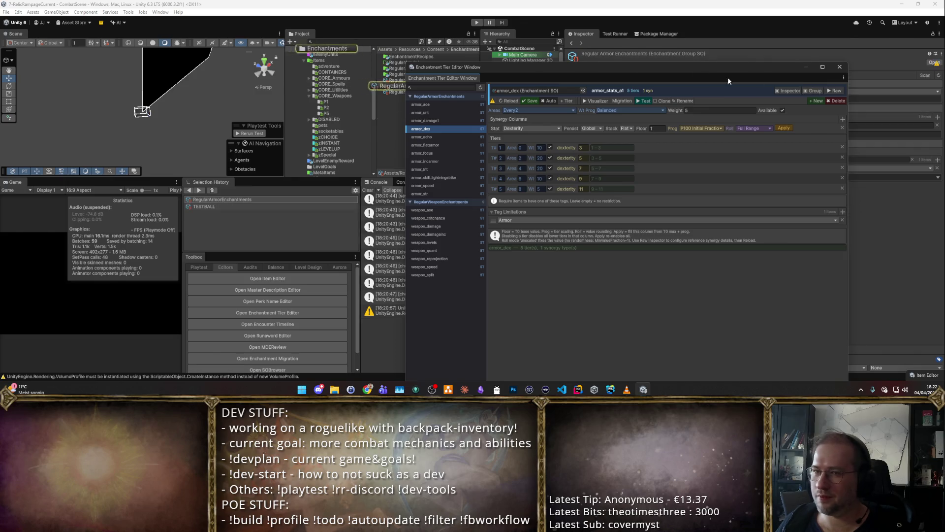
{"action": "left_click_drag", "start_coordinate": [449, 67], "coordinate": [417, 319]}
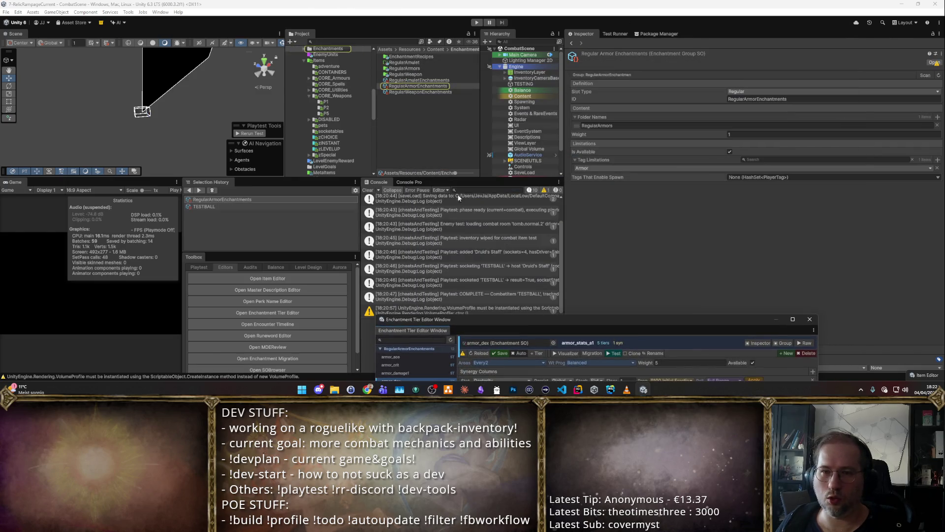
Step: Select nine RegularArmors enchantments: armor_dex, crit, aoe, damage1, echo, int, speed, str and focus
{"action": "left_click", "coordinate": [421, 80]}
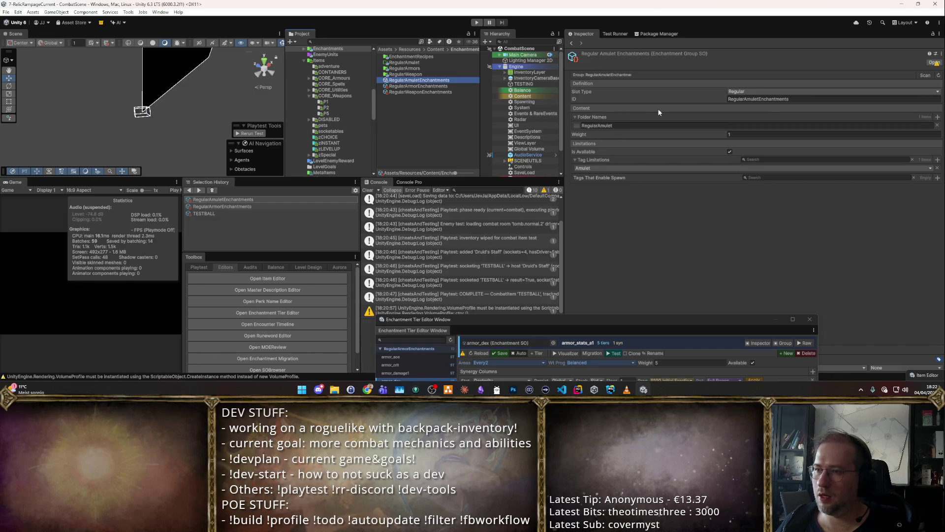
{"action": "double_click", "coordinate": [415, 69]}
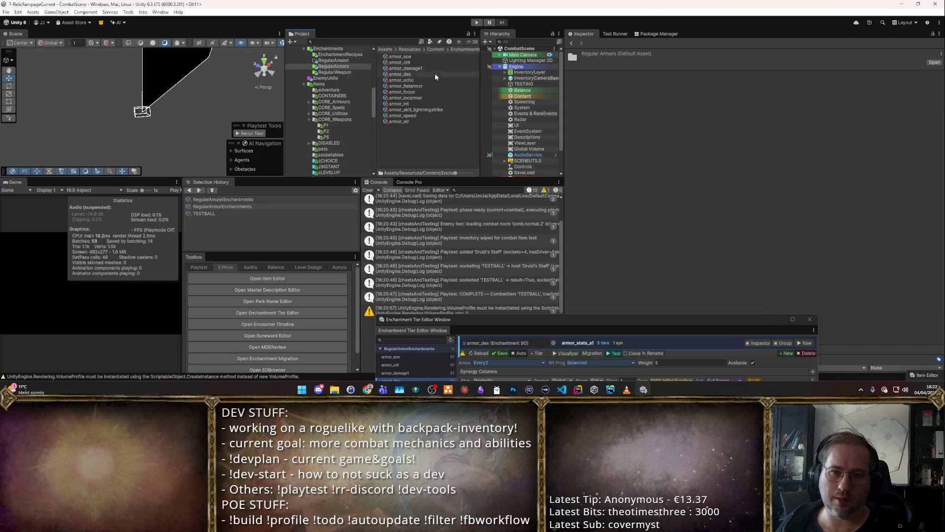
{"action": "left_click", "coordinate": [422, 74]}
{"action": "left_click", "coordinate": [410, 63], "text": "ctrl"}
{"action": "left_click", "coordinate": [412, 56], "text": "ctrl"}
{"action": "left_click", "coordinate": [415, 68], "text": "ctrl"}
{"action": "left_click", "coordinate": [415, 80], "text": "ctrl"}
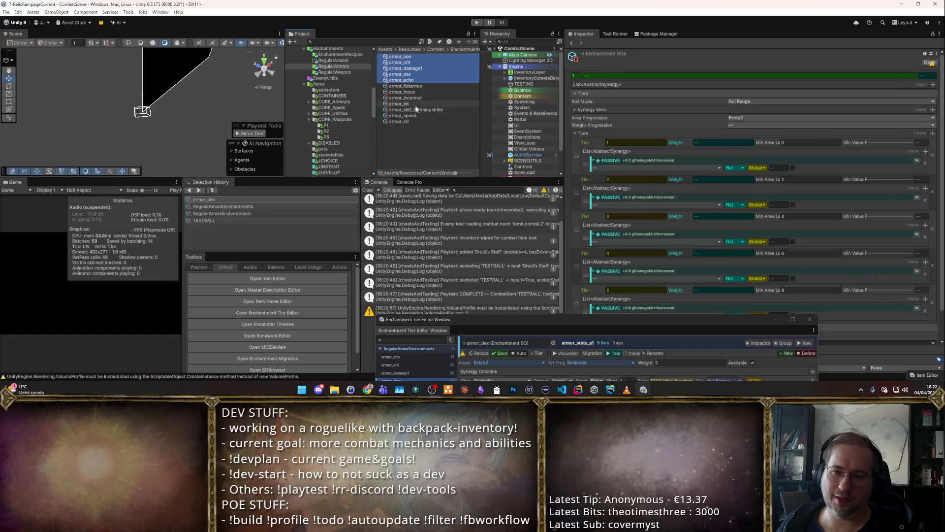
{"action": "left_click", "coordinate": [416, 104], "text": "ctrl"}
{"action": "left_click", "coordinate": [416, 115], "text": "ctrl"}
{"action": "left_click", "coordinate": [417, 121], "text": "ctrl"}
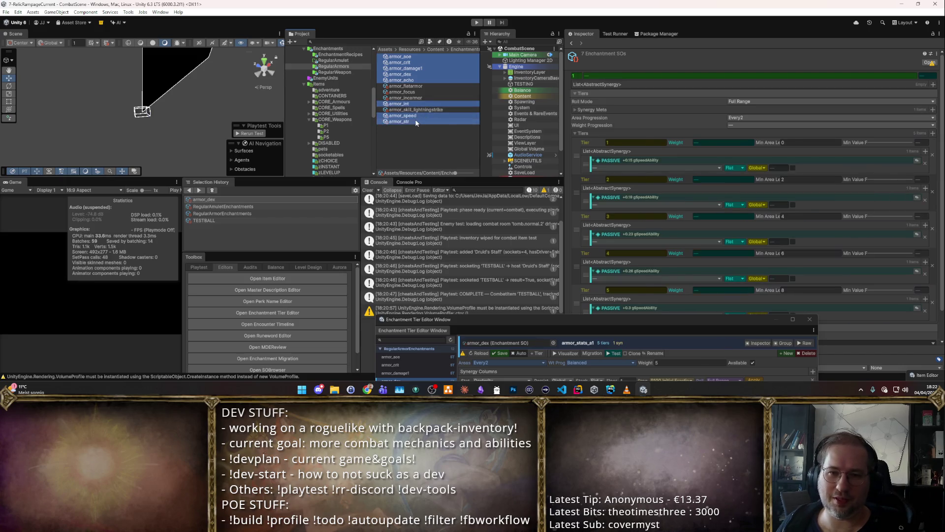
{"action": "left_click", "coordinate": [424, 87], "text": "ctrl"}
{"action": "left_click", "coordinate": [429, 92], "text": "ctrl"}
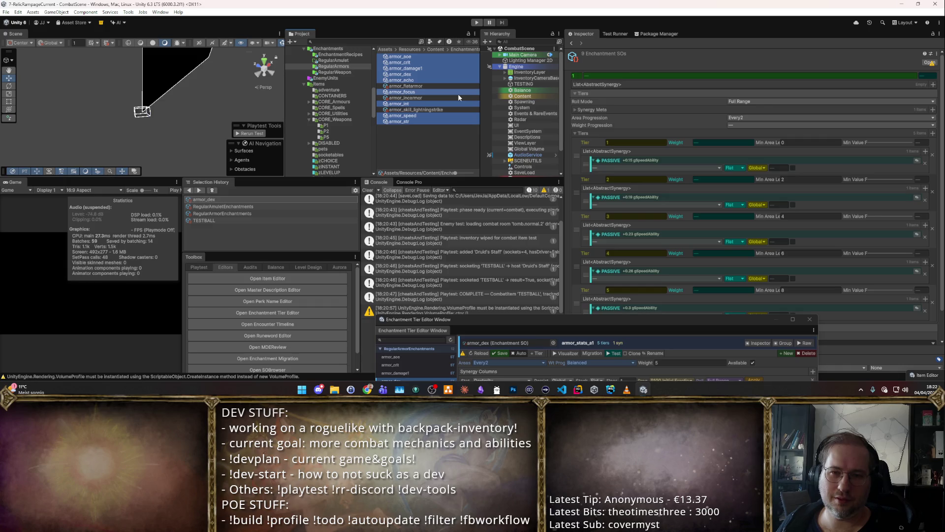
Step: Navigate via Content > Enchantments into the empty RegularAmulet folder
{"action": "left_click", "coordinate": [436, 50]}
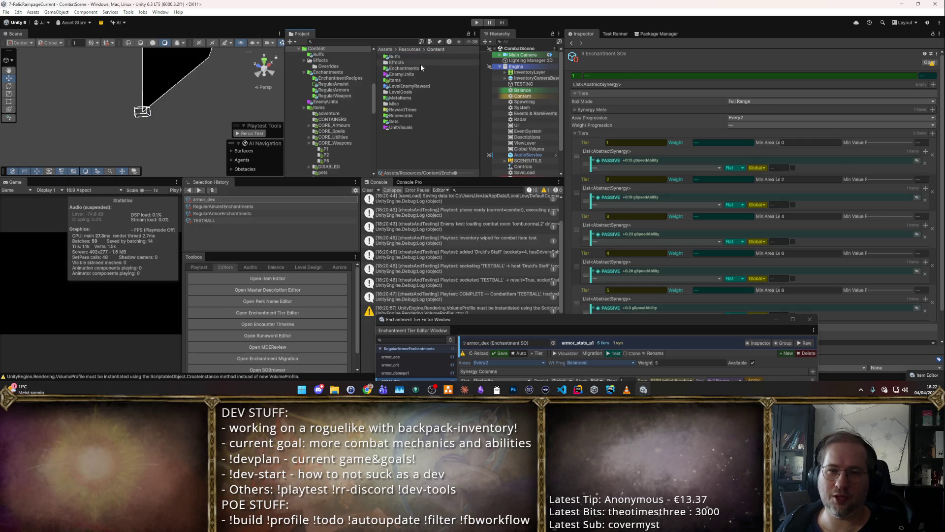
{"action": "double_click", "coordinate": [418, 68]}
{"action": "double_click", "coordinate": [427, 61]}
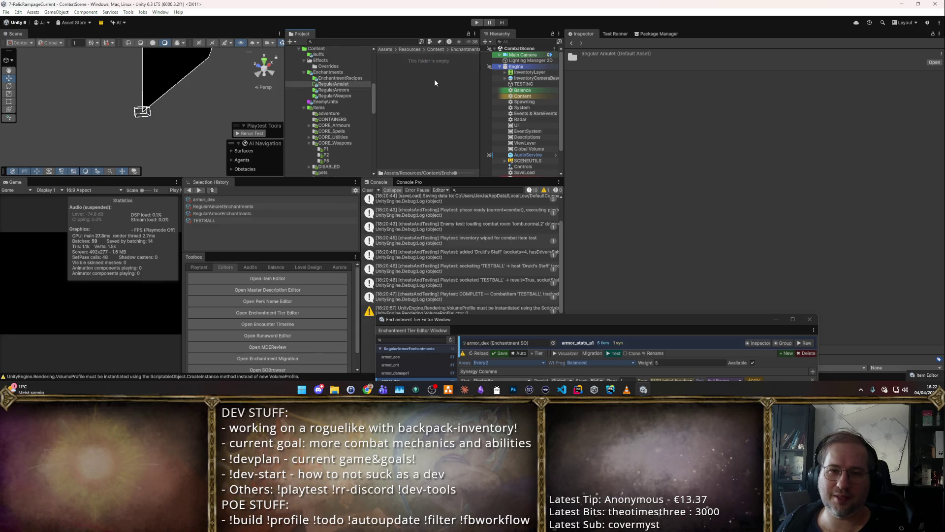
Step: Paste the nine armor enchantments into RegularAmulet and limit them all to the Amulet player tag
{"action": "key", "text": "ctrl+a"}
{"action": "left_click", "coordinate": [421, 69]}
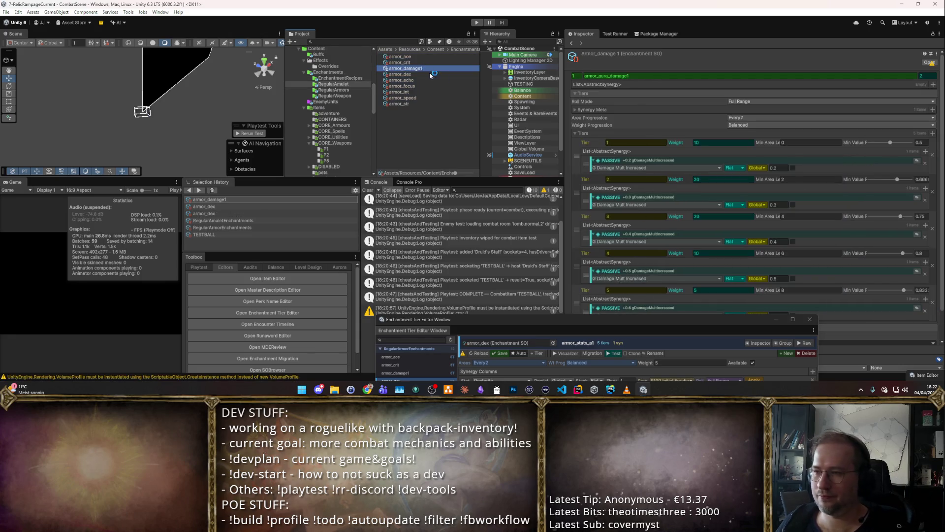
{"action": "key", "text": "End"}
{"action": "key", "text": "Home"}
{"action": "key", "text": "shift+End"}
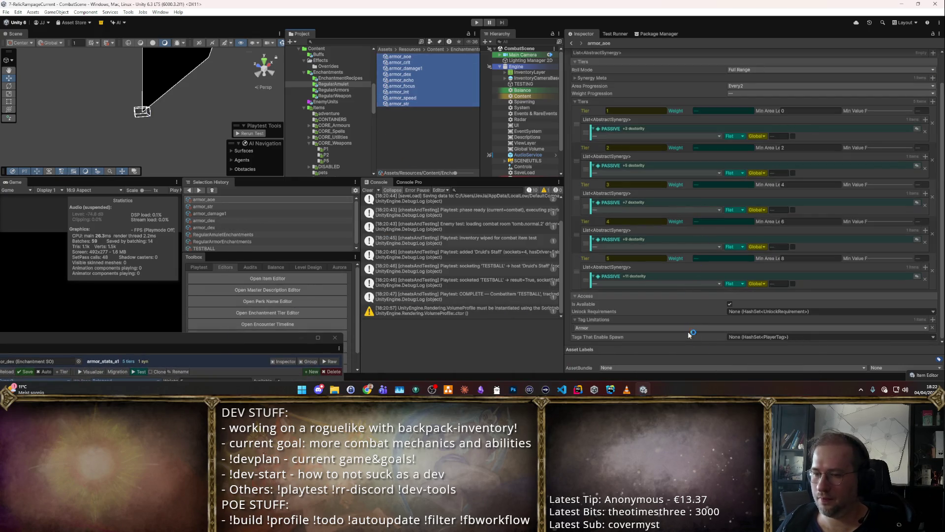
{"action": "left_click", "coordinate": [733, 328]}
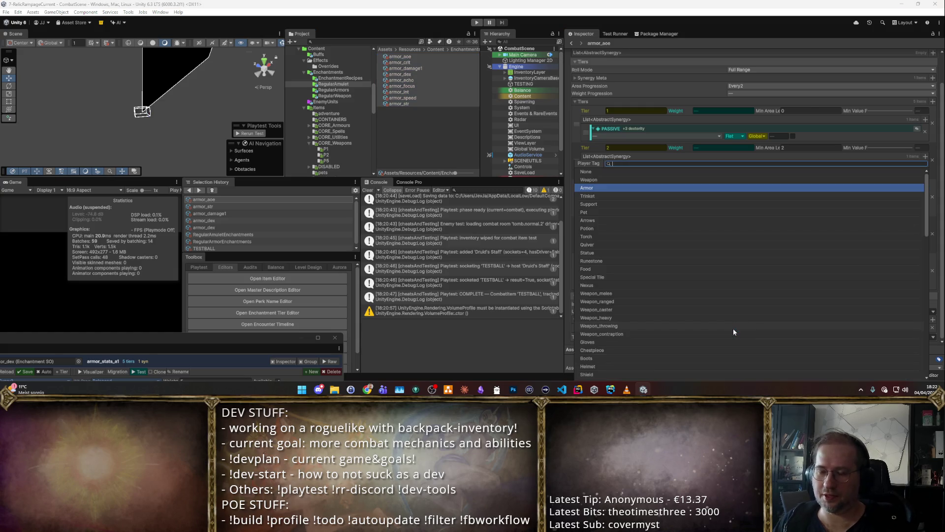
{"action": "type", "text": "amulet"}
{"action": "key", "text": "Return"}
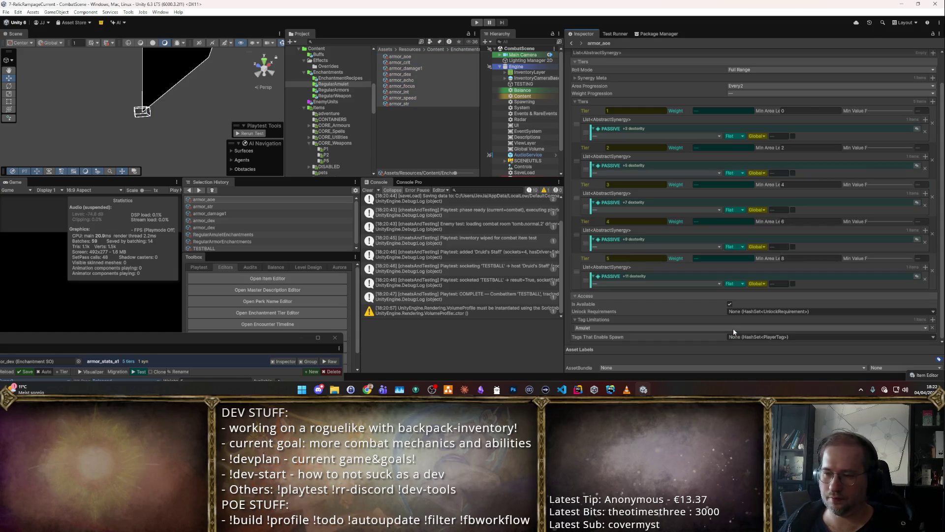
Step: Reselect all nine copies, armor_aoe to armor_str, and begin retyping their shared ID as amulet_
{"action": "left_click", "coordinate": [424, 61]}
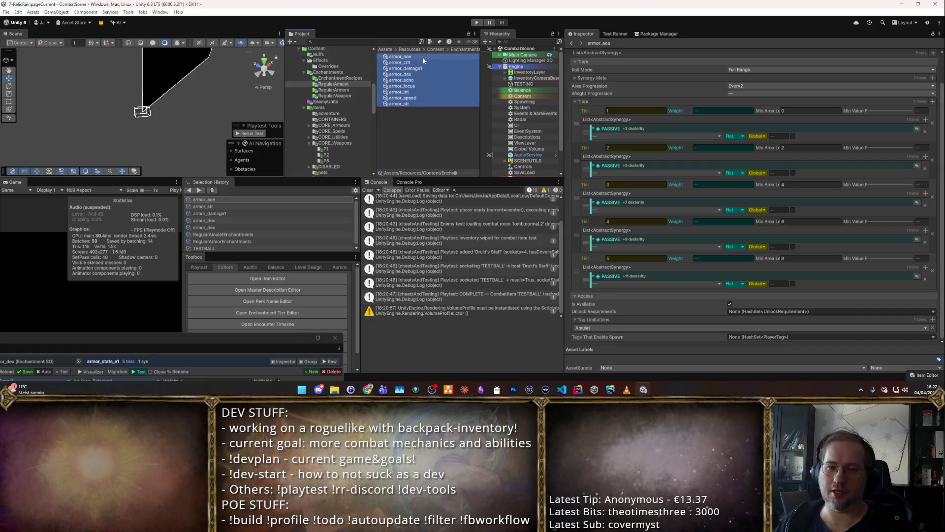
{"action": "left_click", "coordinate": [423, 57]}
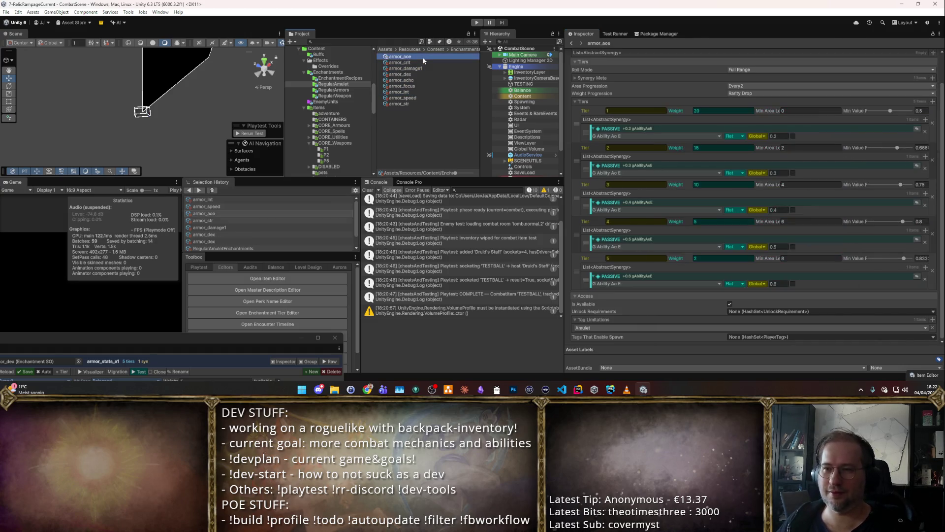
{"action": "left_click", "coordinate": [596, 77]}
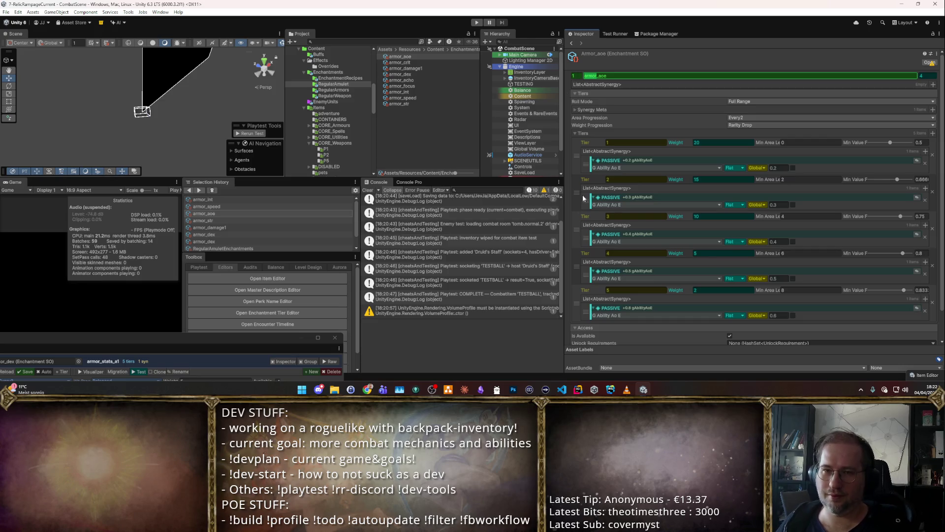
{"action": "left_click", "coordinate": [409, 104]}
{"action": "left_click", "coordinate": [419, 57], "text": "shift"}
{"action": "left_click", "coordinate": [622, 76]}
{"action": "type", "text": "amulet_"}
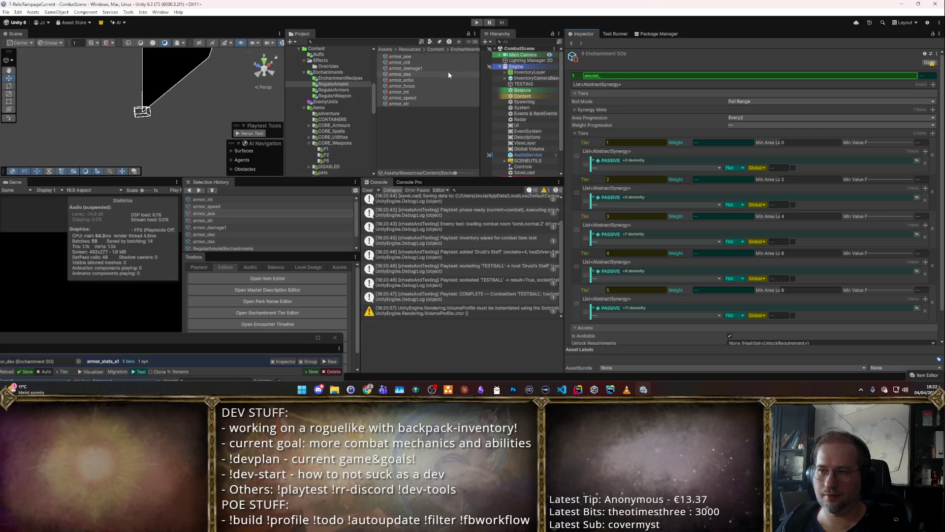
Step: Rename armor_aoe, armor_crit, armor_damage1 and armor_dex to their amulet_ equivalents
{"action": "left_click", "coordinate": [435, 62]}
{"action": "key", "text": "Down"}
{"action": "key", "text": "Up"}
{"action": "key", "text": "Up"}
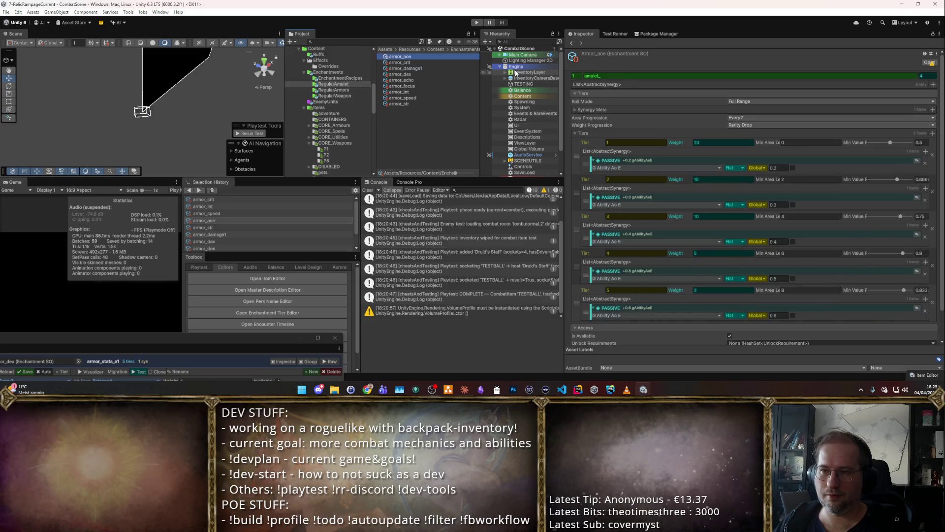
{"action": "key", "text": "F2"}
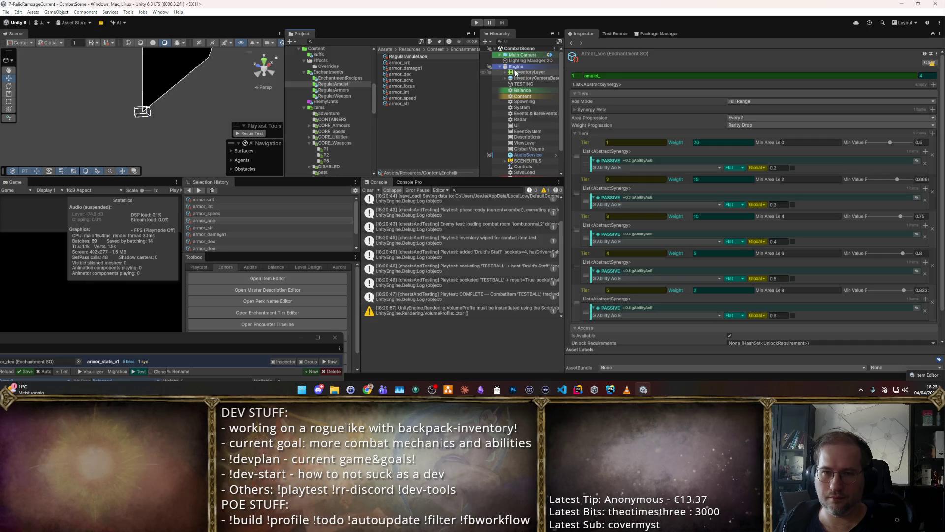
{"action": "key", "text": "Return"}
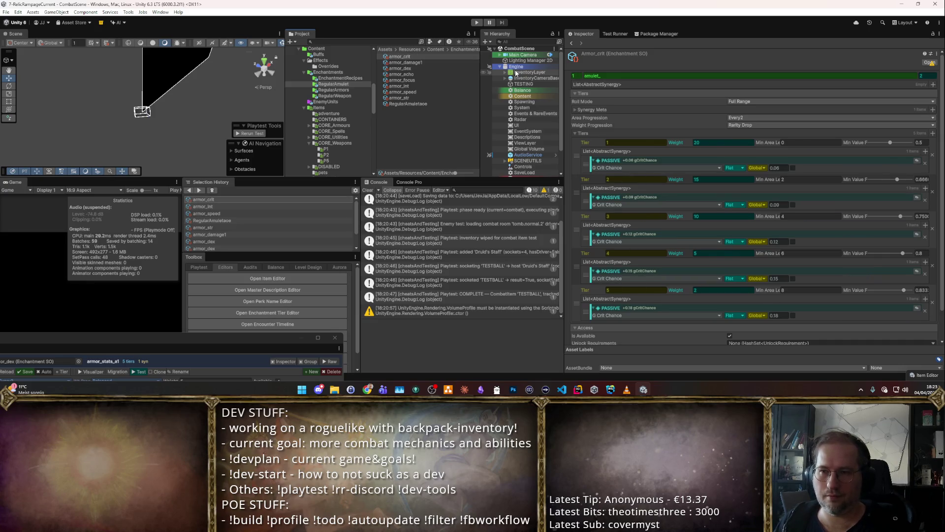
{"action": "key", "text": "F2"}
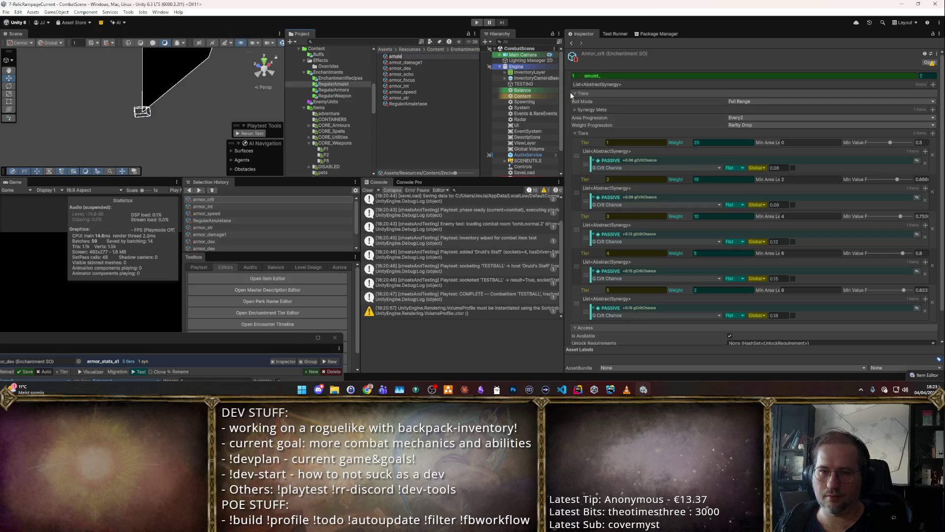
{"action": "key", "text": "Return"}
{"action": "key", "text": "Down"}
{"action": "type", "text": "amu"}
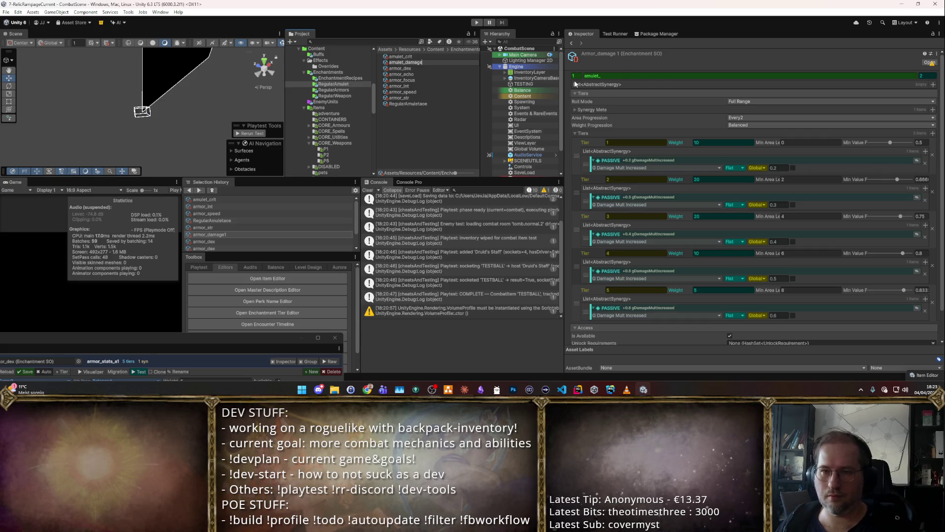
{"action": "type", "text": "e1"}
{"action": "key", "text": "Return"}
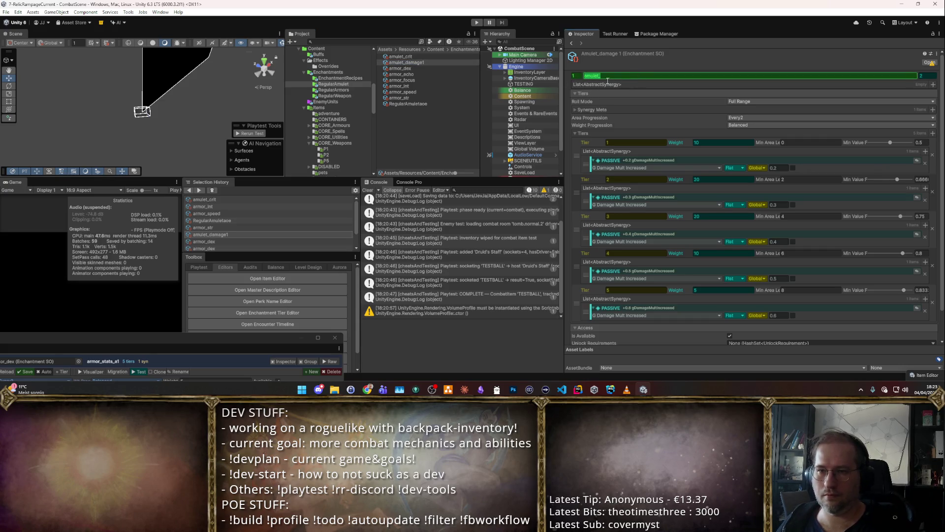
{"action": "left_click", "coordinate": [458, 68]}
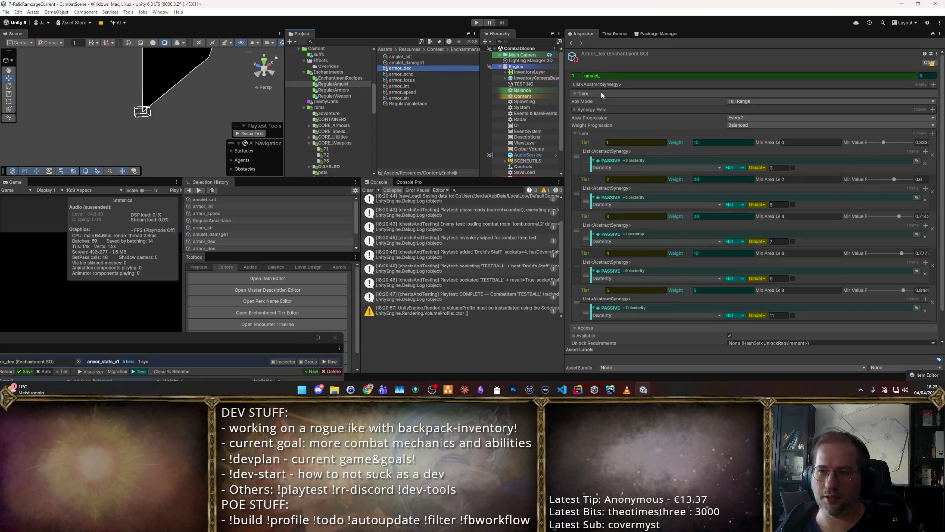
{"action": "left_click", "coordinate": [436, 70]}
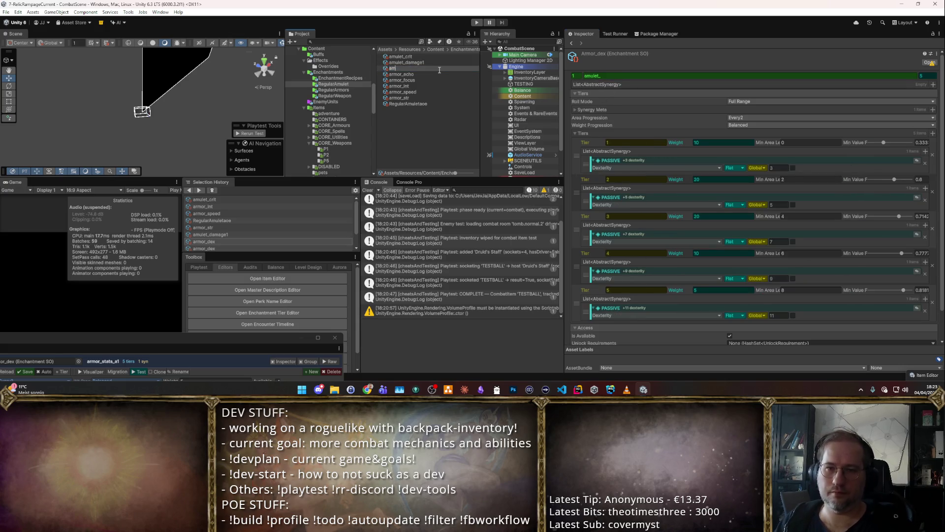
{"action": "key", "text": "Return"}
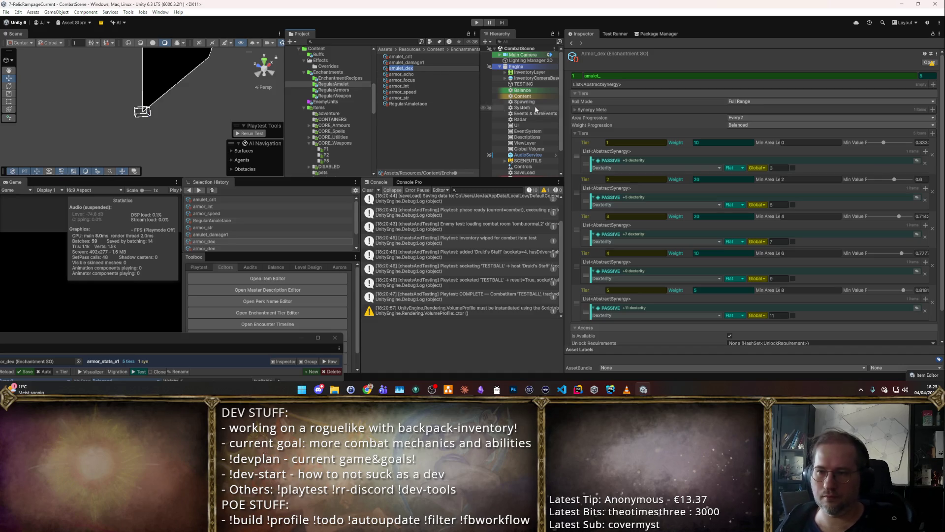
Step: Rename armor_echo, armor_focus, armor_int, armor_speed and armor_str to amulet_echo through amulet_str
{"action": "left_click", "coordinate": [401, 74]}
{"action": "key", "text": "F2"}
{"action": "type", "text": "amu"}
{"action": "type", "text": "o"}
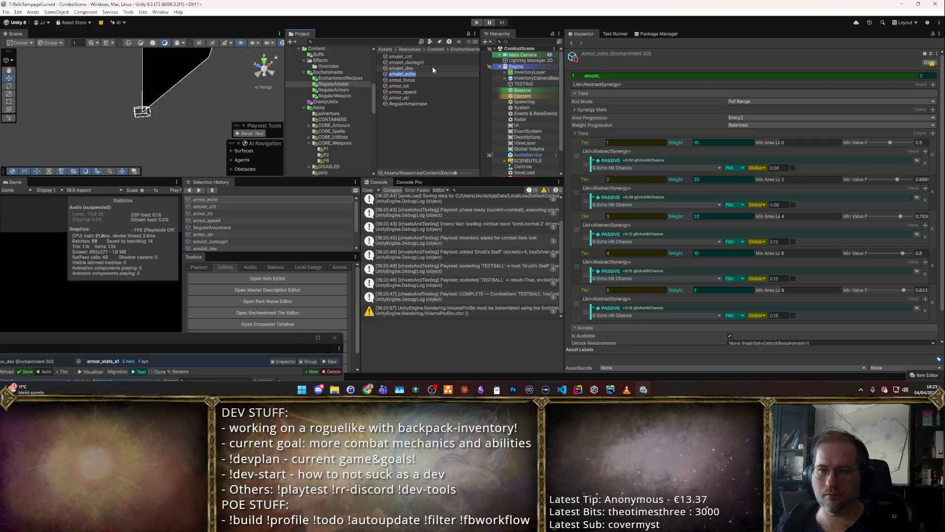
{"action": "key", "text": "Return"}
{"action": "left_click", "coordinate": [468, 81]}
{"action": "key", "text": "F2"}
{"action": "type", "text": "amulet_focus"}
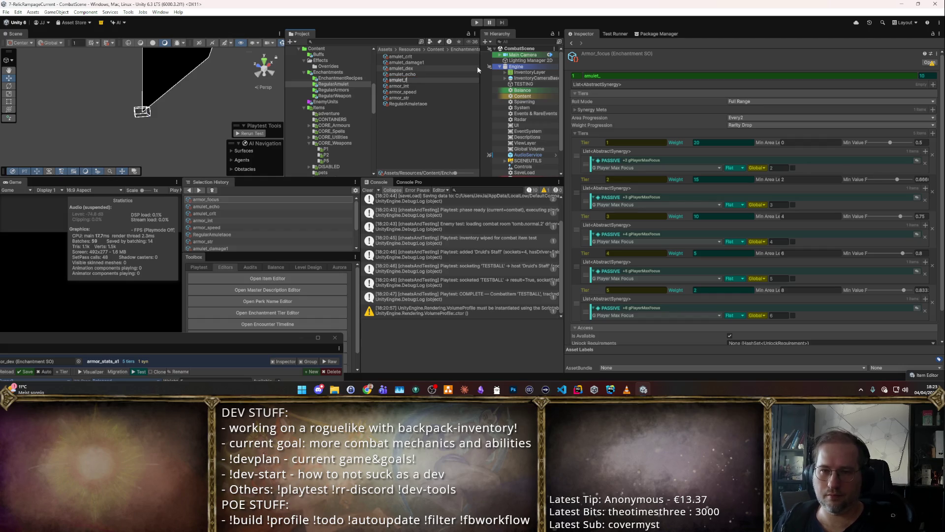
{"action": "key", "text": "Return"}
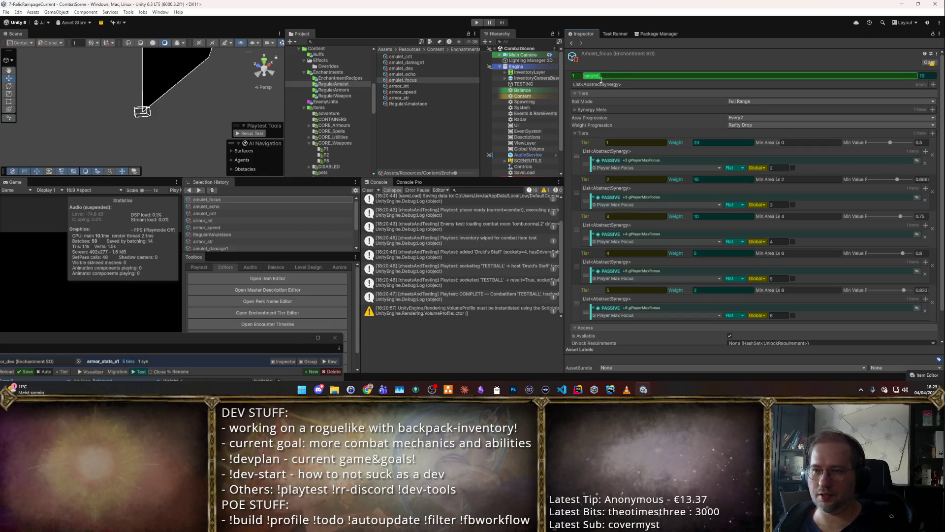
{"action": "left_click", "coordinate": [400, 87]}
{"action": "type", "text": "amu"}
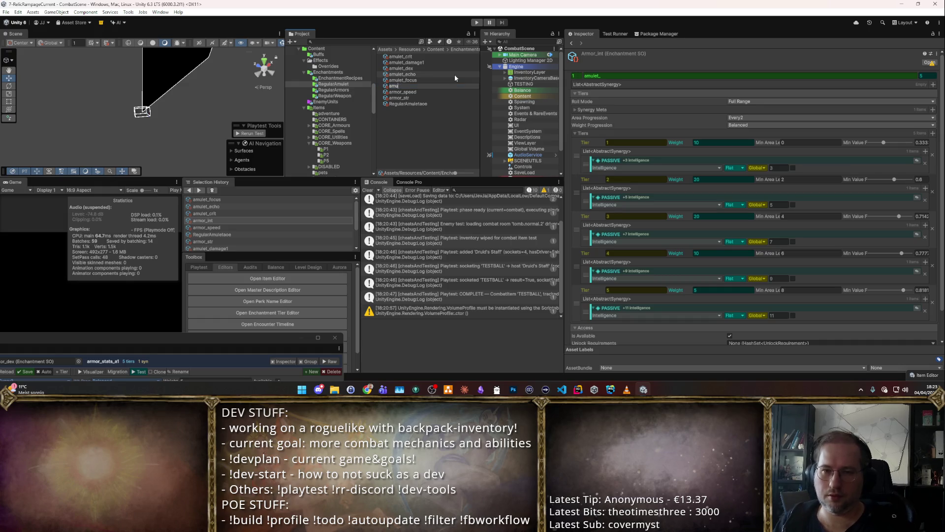
{"action": "type", "text": "_int"}
{"action": "left_click", "coordinate": [659, 75]}
{"action": "left_click", "coordinate": [479, 92]}
{"action": "key", "text": "F2"}
{"action": "type", "text": "amu"}
{"action": "type", "text": "mulet_speed"}
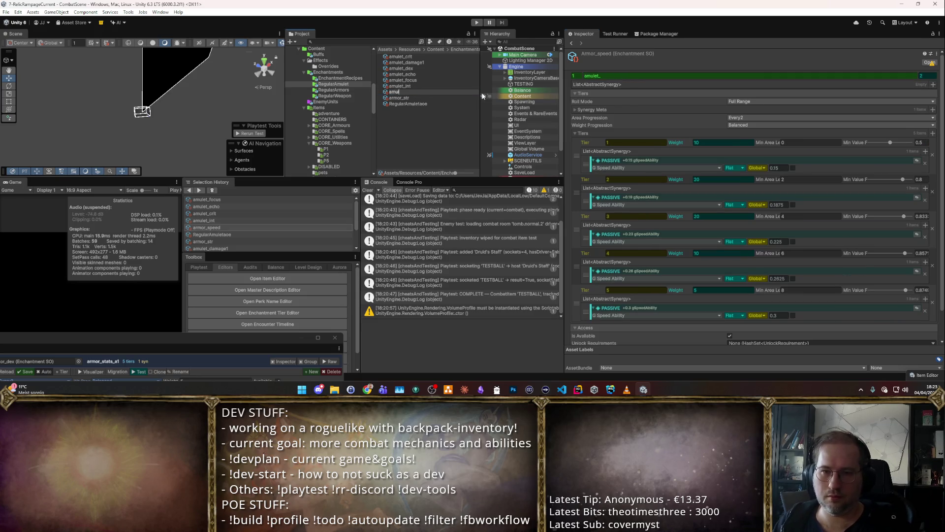
{"action": "key", "text": "Return"}
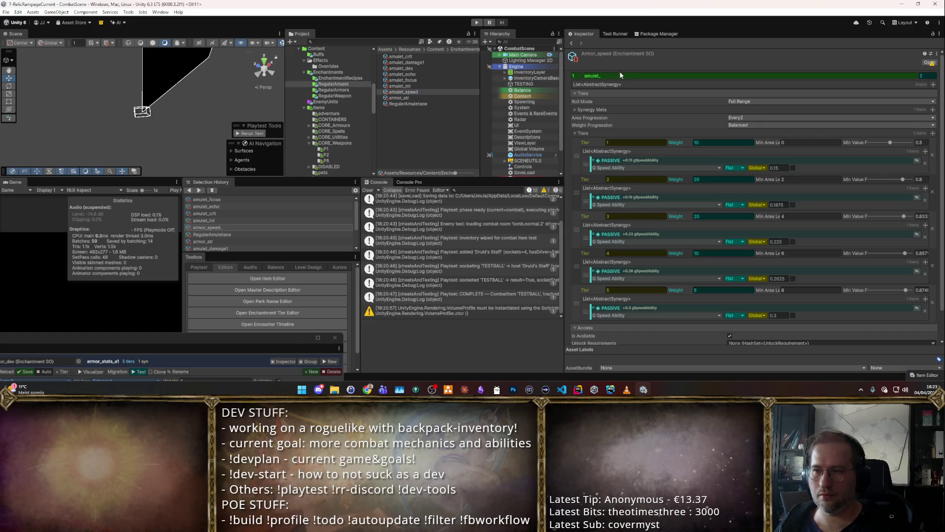
{"action": "key", "text": "Down"}
{"action": "key", "text": "F2"}
{"action": "type", "text": "amulet_str"}
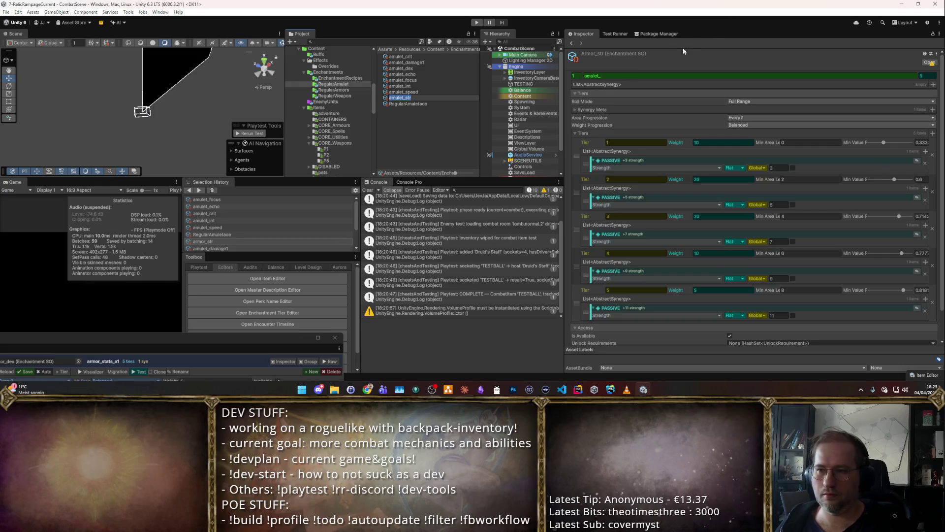
Step: Rename RegularAmuletaoe to amulet_aoe, check amulet_int, and bring the Enchantment Tier Editor into view
{"action": "left_click", "coordinate": [443, 104]}
{"action": "key", "text": "F2"}
{"action": "type", "text": "amulet"}
{"action": "key", "text": "Return"}
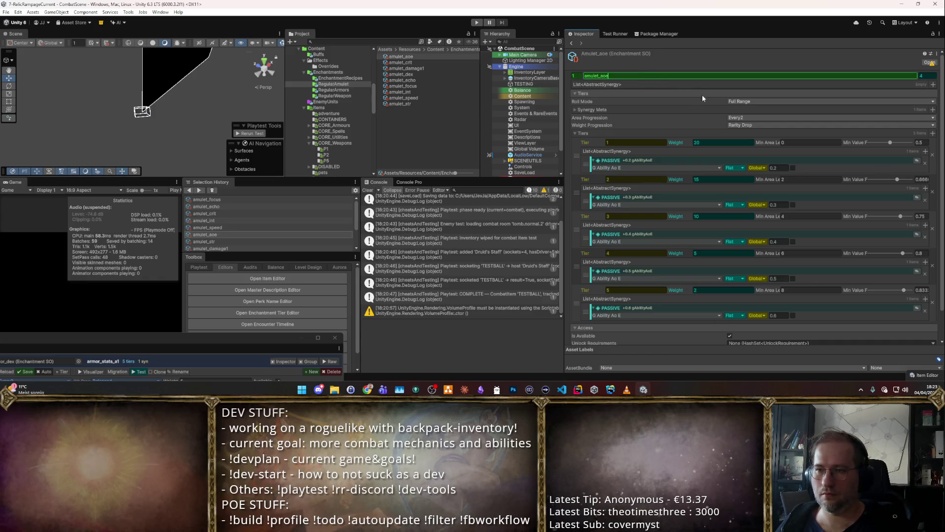
{"action": "left_click", "coordinate": [399, 91]}
{"action": "scroll", "coordinate": [680, 165], "scroll_direction": "down", "scroll_amount": 2}
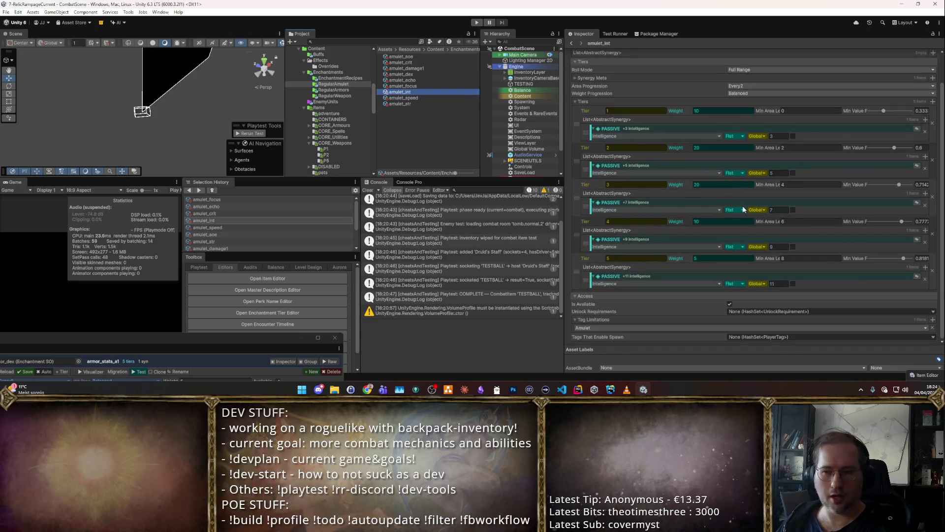
{"action": "key", "text": "Up"}
{"action": "key", "text": "Up"}
{"action": "key", "text": "Up"}
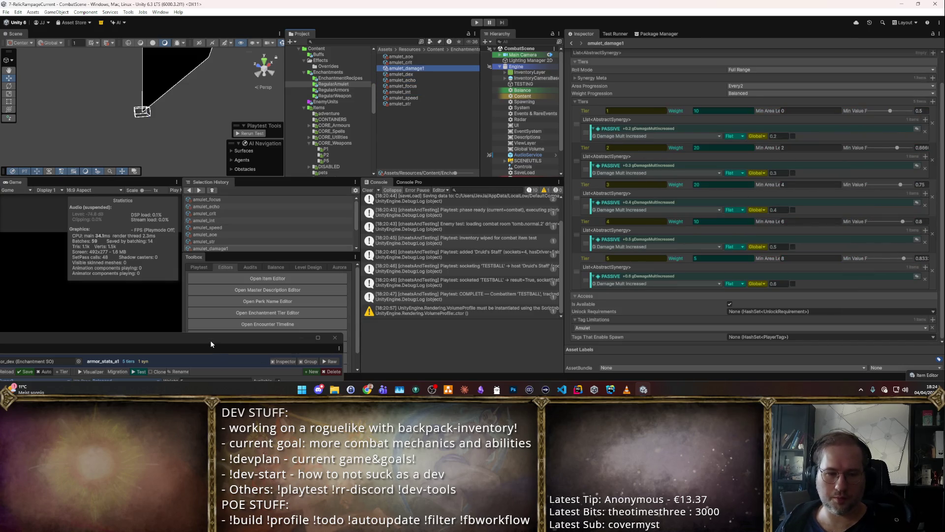
{"action": "left_click_drag", "start_coordinate": [210, 344], "coordinate": [640, 102]}
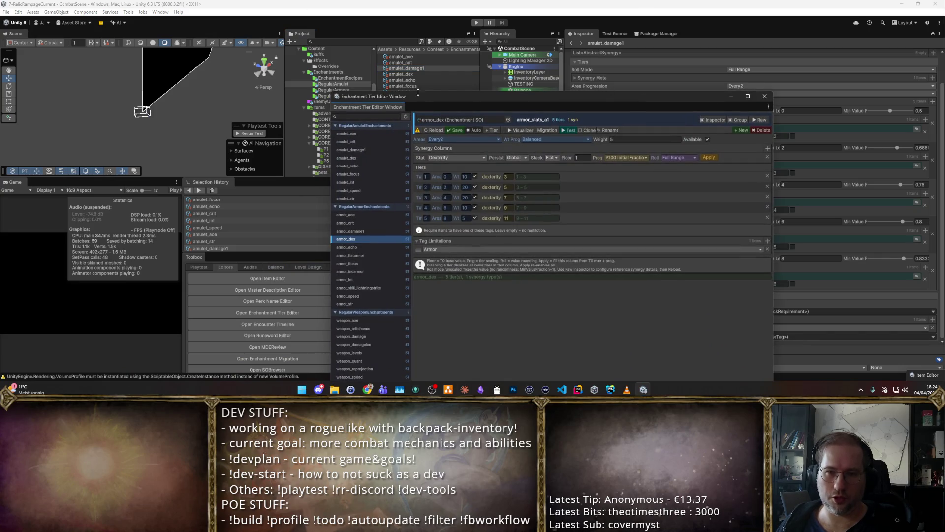
Step: Check the tiers of amulet_damage1, amulet_crit and amulet_echo, then select Content in the Hierarchy
{"action": "left_click_drag", "start_coordinate": [418, 94], "coordinate": [492, 43]}
{"action": "left_click", "coordinate": [441, 100]}
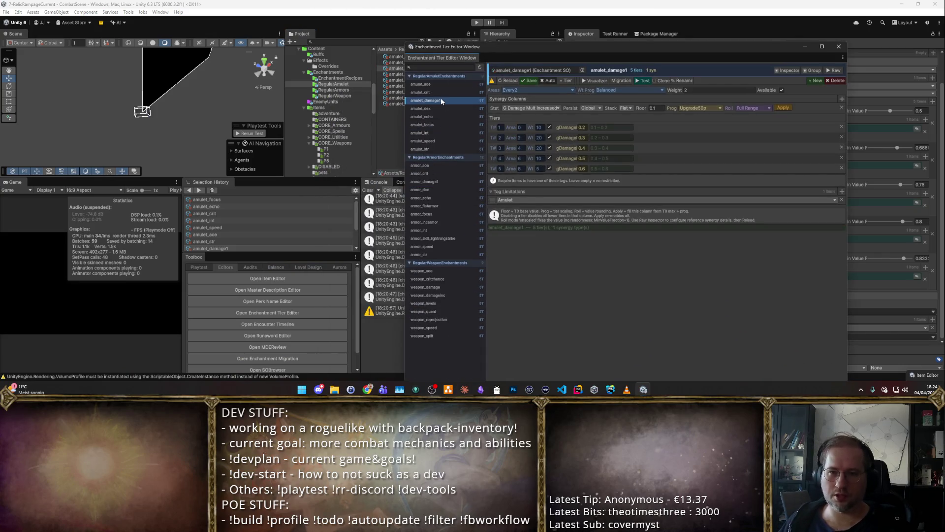
{"action": "left_click", "coordinate": [438, 93]}
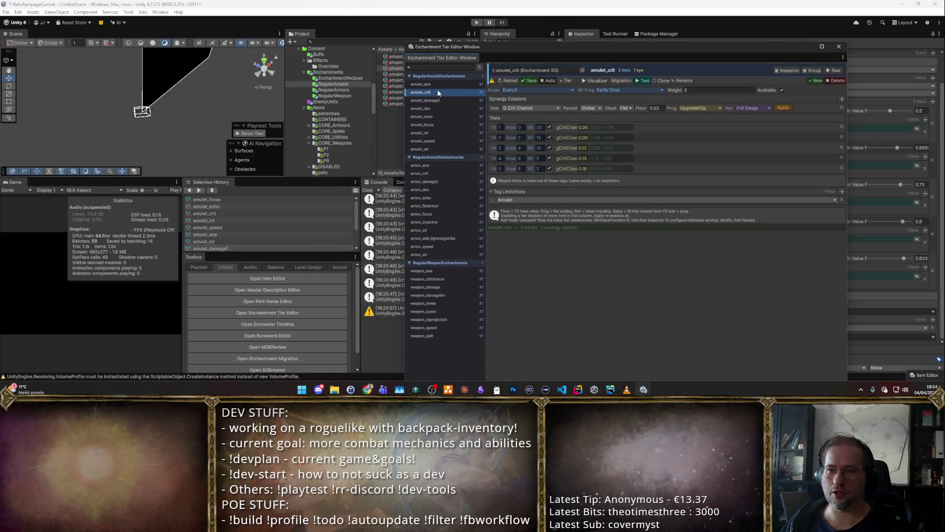
{"action": "left_click", "coordinate": [426, 116]}
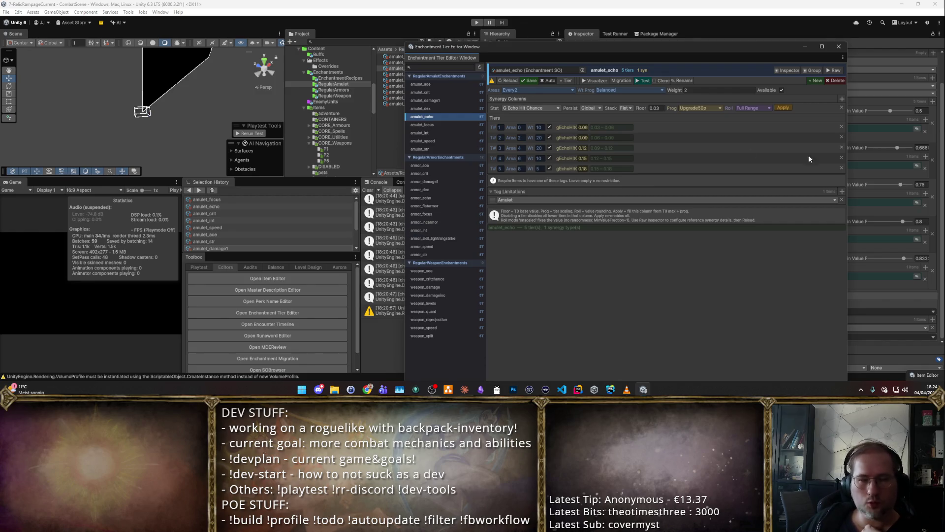
{"action": "mouse_move", "coordinate": [726, 44]}
{"action": "left_mouse_down"}
{"action": "mouse_move", "coordinate": [779, 361]}
{"action": "mouse_move", "coordinate": [752, 326]}
{"action": "left_mouse_up"}
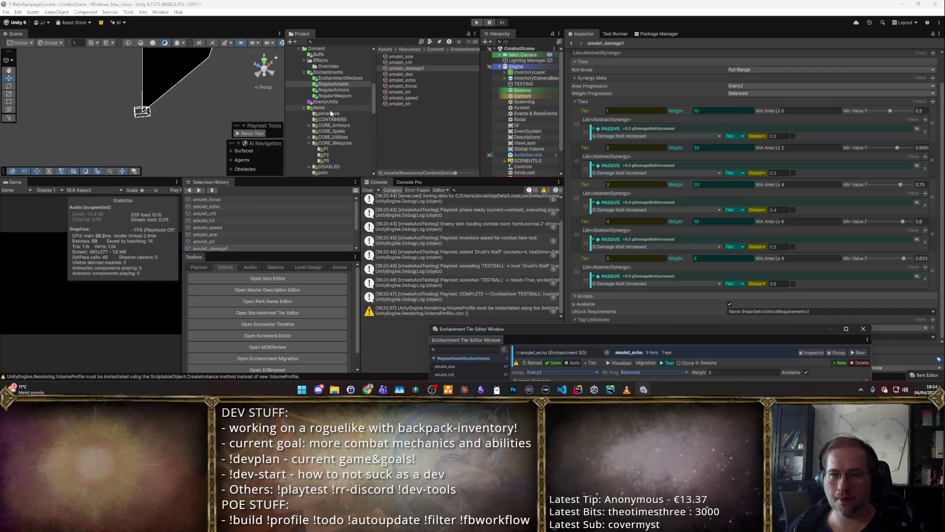
{"action": "left_click", "coordinate": [522, 96]}
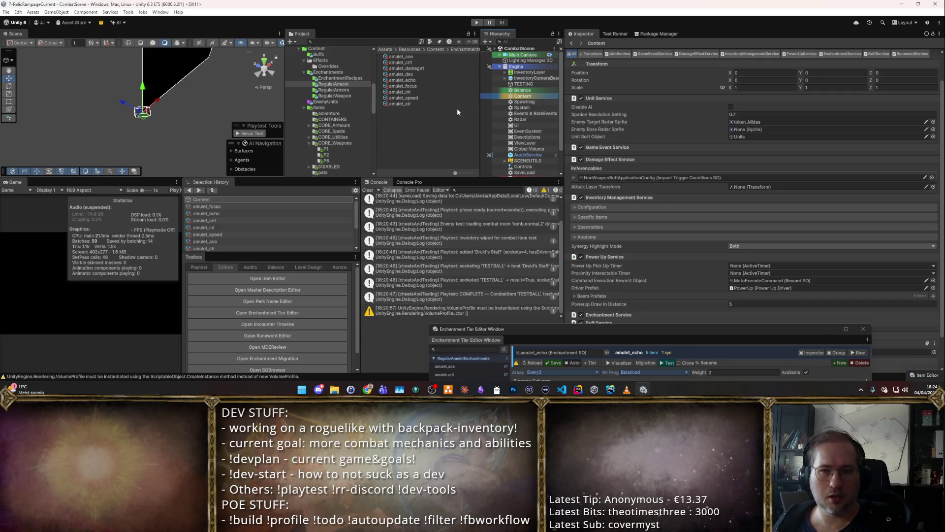
Step: Search the Item Grid Browser for 'amulet', select Generic Amulet and ping its asset
{"action": "left_click", "coordinate": [279, 277]}
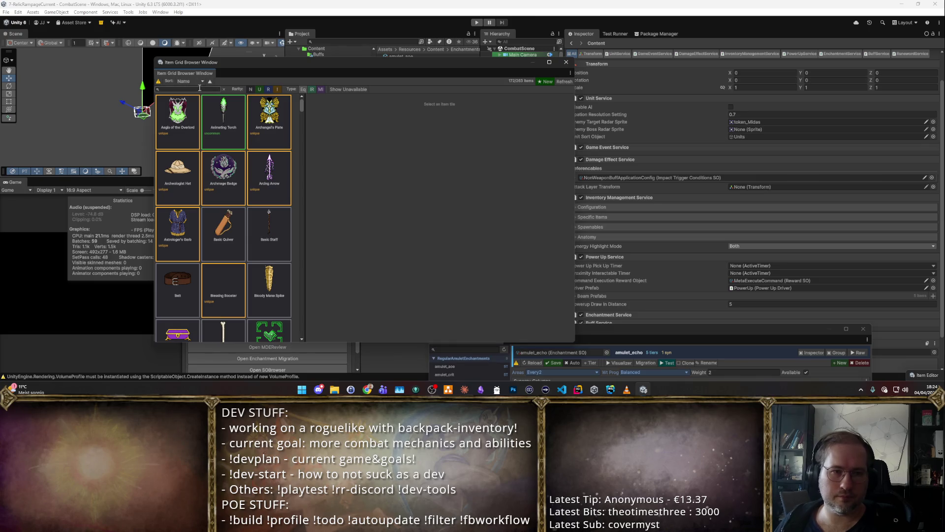
{"action": "type", "text": "amulet"}
{"action": "key", "text": "ctrl+a"}
{"action": "left_click", "coordinate": [223, 121]}
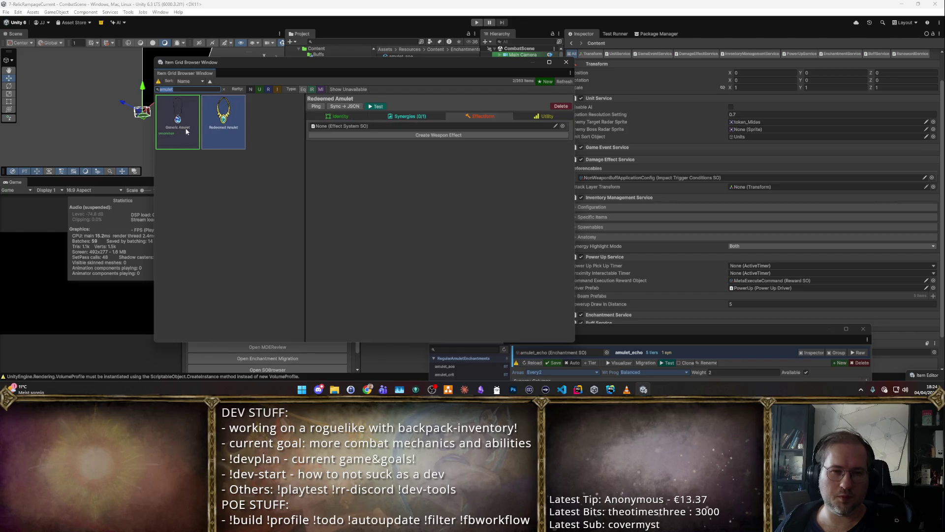
{"action": "left_click", "coordinate": [195, 124]}
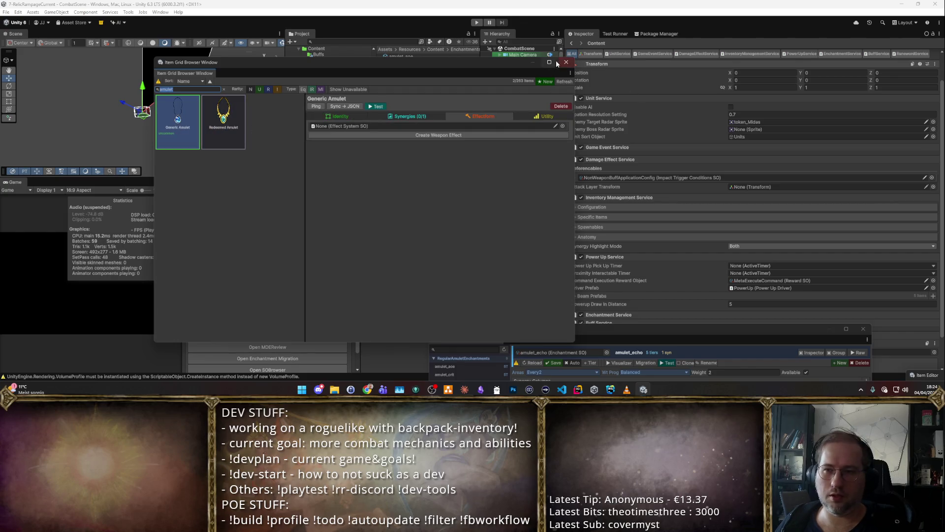
{"action": "left_click", "coordinate": [315, 107]}
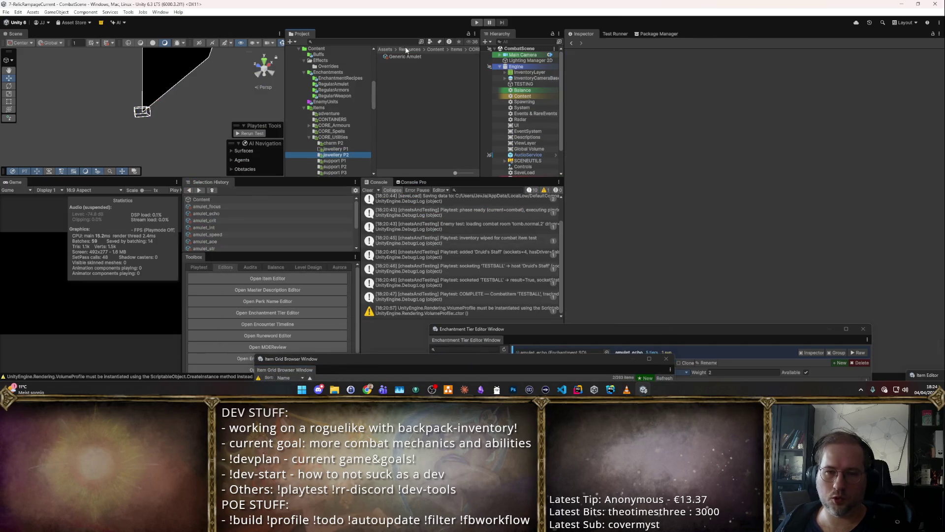
Step: On the Identity tab, replace Generic Amulet's Trinket player tag with Amulet, then browse support P1
{"action": "left_click", "coordinate": [416, 57]}
{"action": "left_click", "coordinate": [628, 81]}
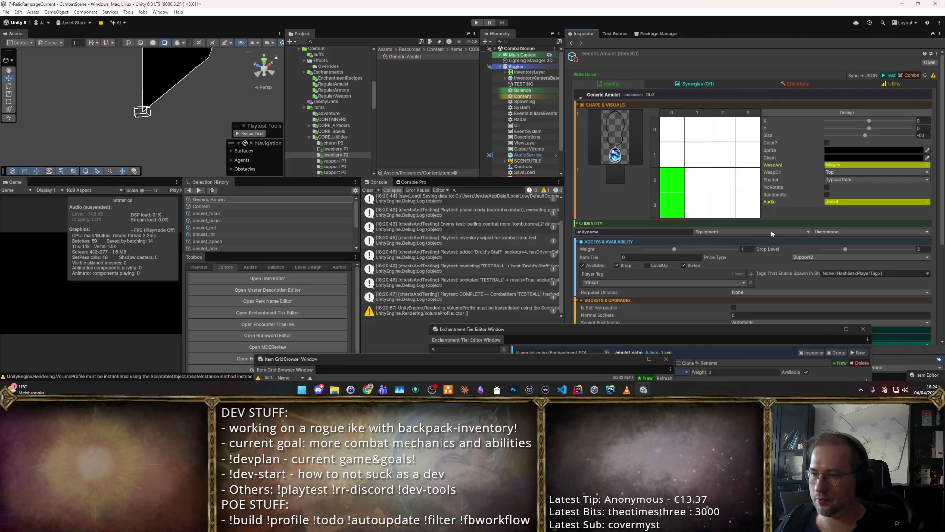
{"action": "left_click", "coordinate": [751, 283]}
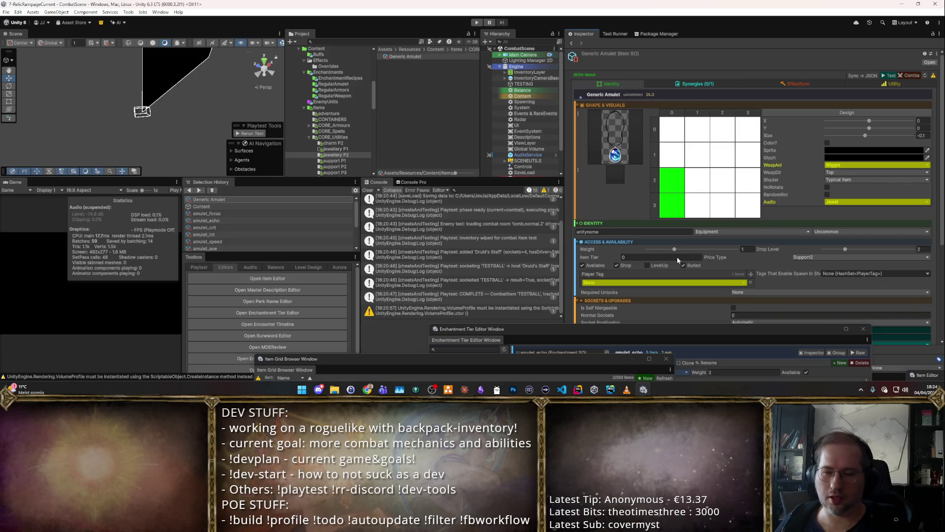
{"action": "left_click", "coordinate": [668, 284]}
{"action": "left_click", "coordinate": [681, 254]}
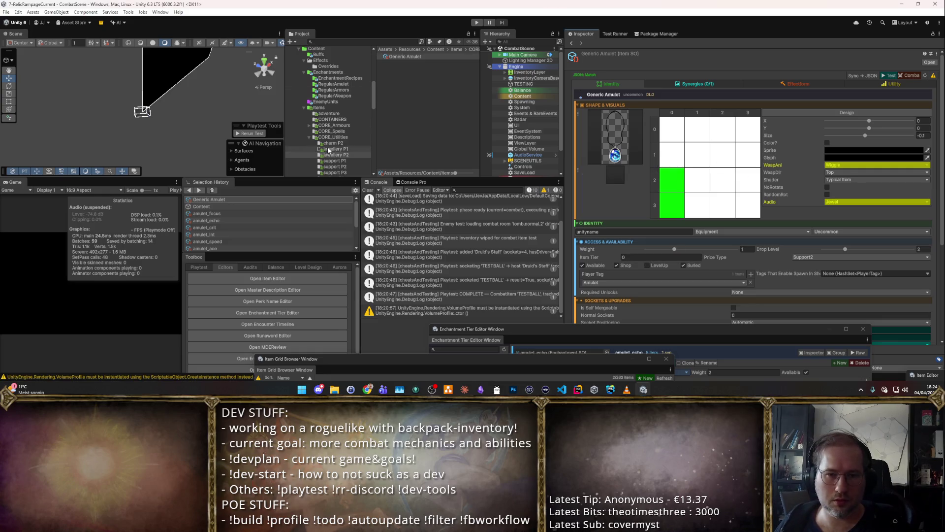
{"action": "left_click", "coordinate": [337, 161]}
{"action": "scroll", "coordinate": [335, 143], "scroll_direction": "down", "scroll_amount": 3}
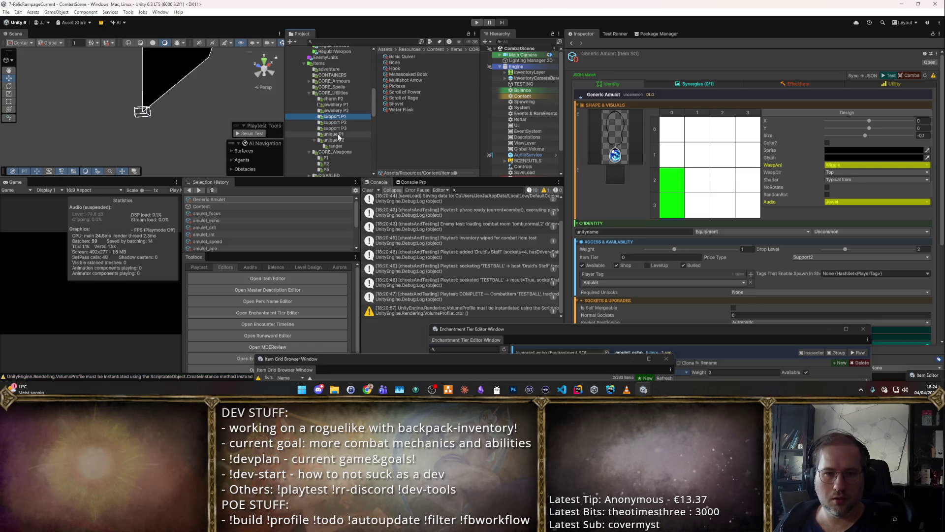
Step: In the charm P2 folder, select the Blue, Red and Green Charm Boxes
{"action": "left_click", "coordinate": [334, 99]}
{"action": "left_click", "coordinate": [407, 63]}
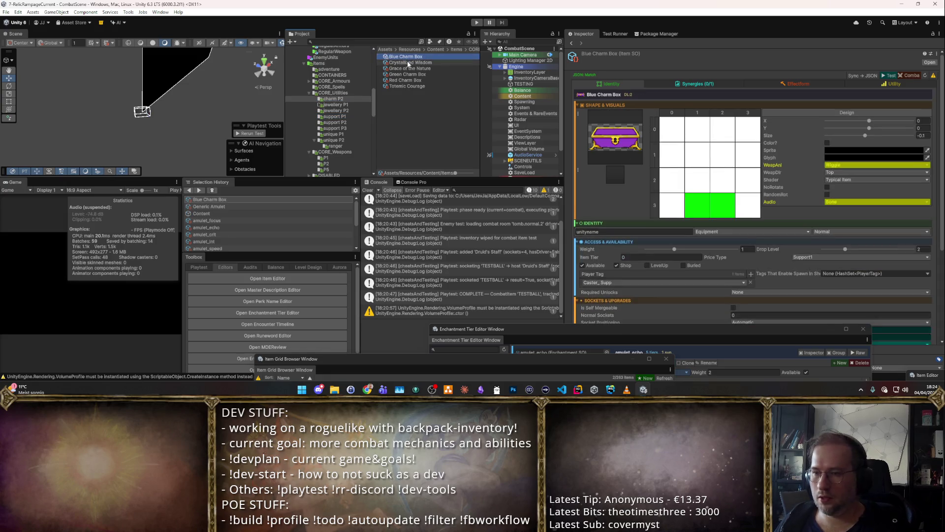
{"action": "key", "text": "Down"}
{"action": "key", "text": "Down"}
{"action": "key", "text": "Down"}
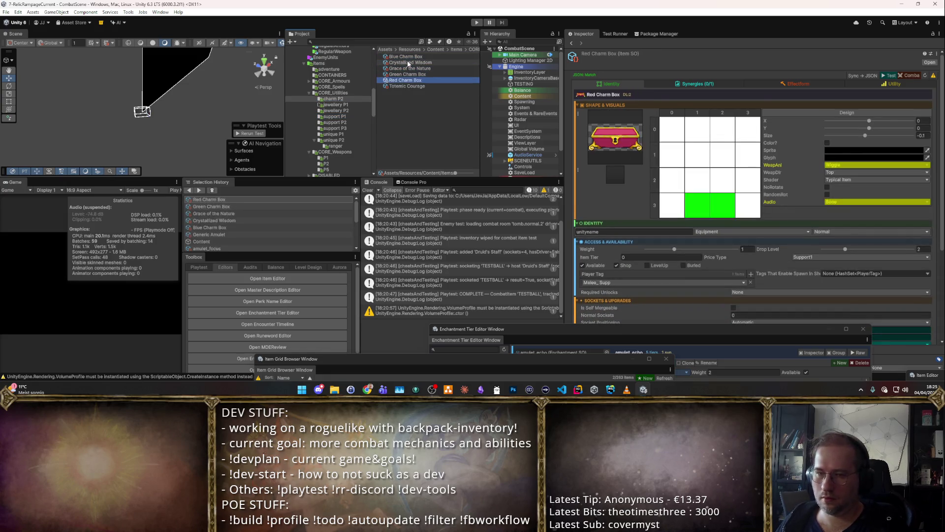
{"action": "left_click", "coordinate": [408, 63]}
{"action": "key", "text": "Up"}
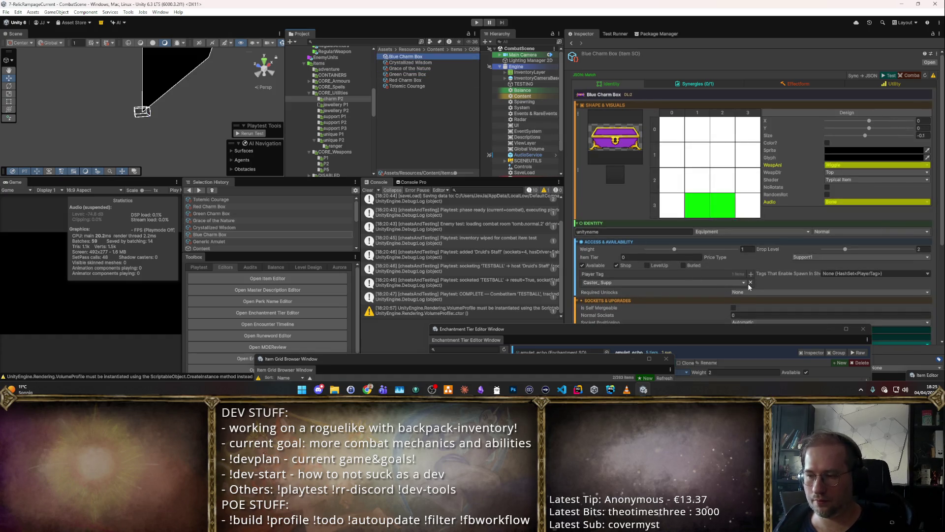
{"action": "left_click", "coordinate": [427, 79], "text": "ctrl"}
{"action": "left_click", "coordinate": [416, 75], "text": "ctrl"}
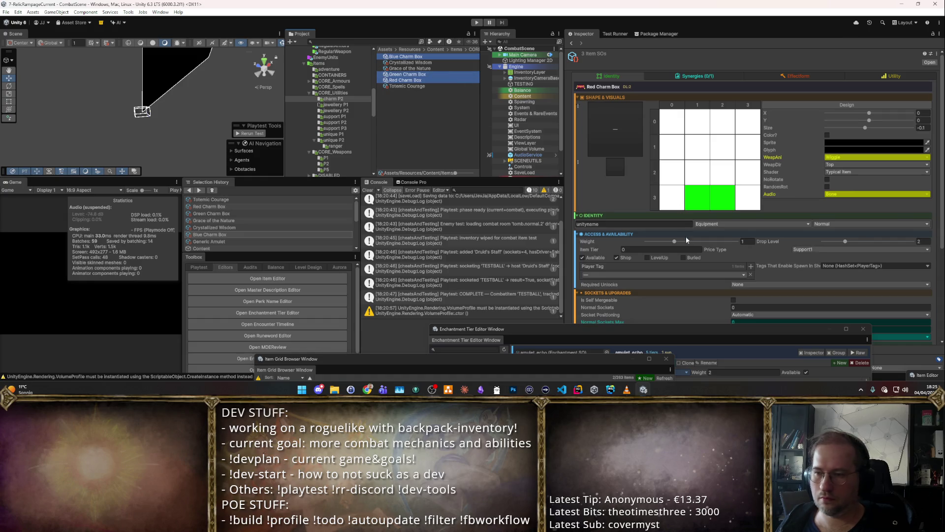
Step: Clear the charm boxes' old player tag and give them Talisman as their player tag
{"action": "left_click", "coordinate": [720, 274]}
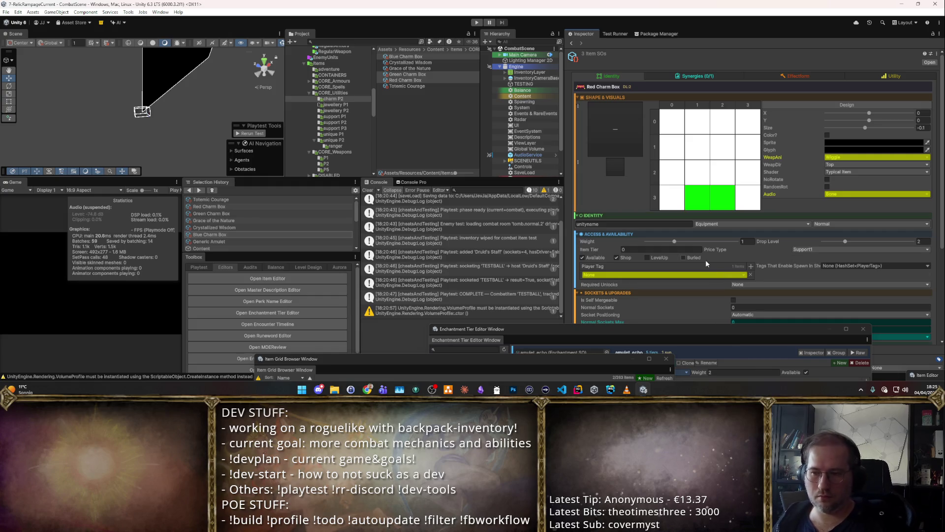
{"action": "left_click", "coordinate": [750, 275]}
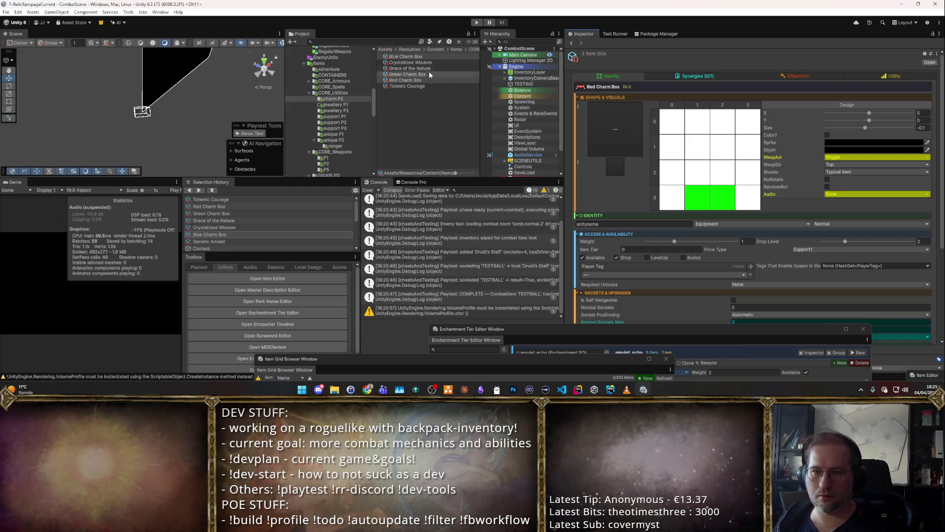
{"action": "left_click", "coordinate": [428, 69]}
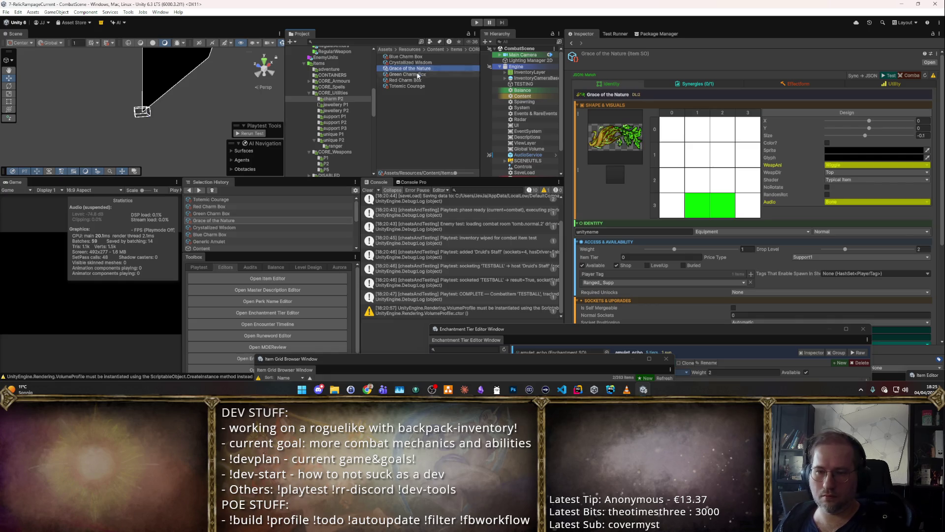
{"action": "left_click", "coordinate": [419, 58]}
{"action": "left_click", "coordinate": [426, 79]}
{"action": "left_click", "coordinate": [424, 74], "text": "ctrl"}
{"action": "left_click", "coordinate": [416, 56], "text": "ctrl"}
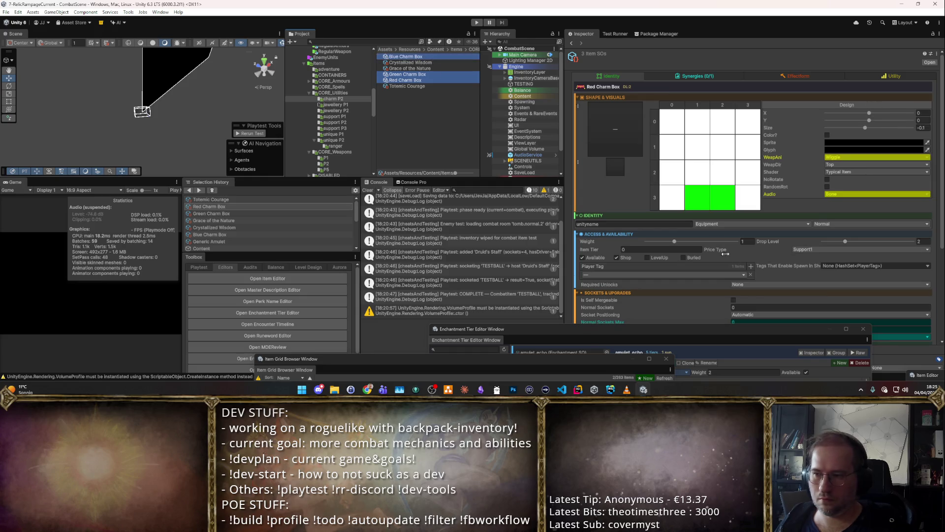
{"action": "left_click", "coordinate": [749, 267]}
{"action": "left_click", "coordinate": [651, 273]}
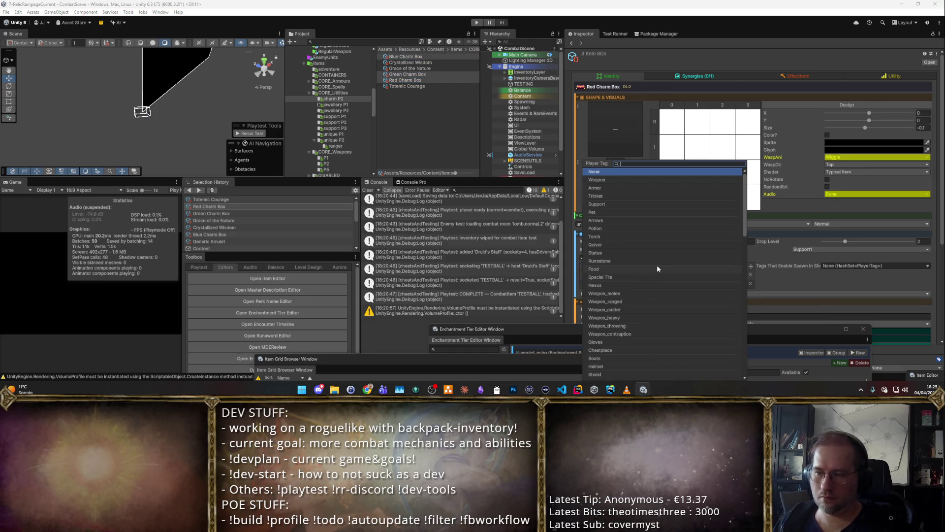
{"action": "key", "text": "Escape"}
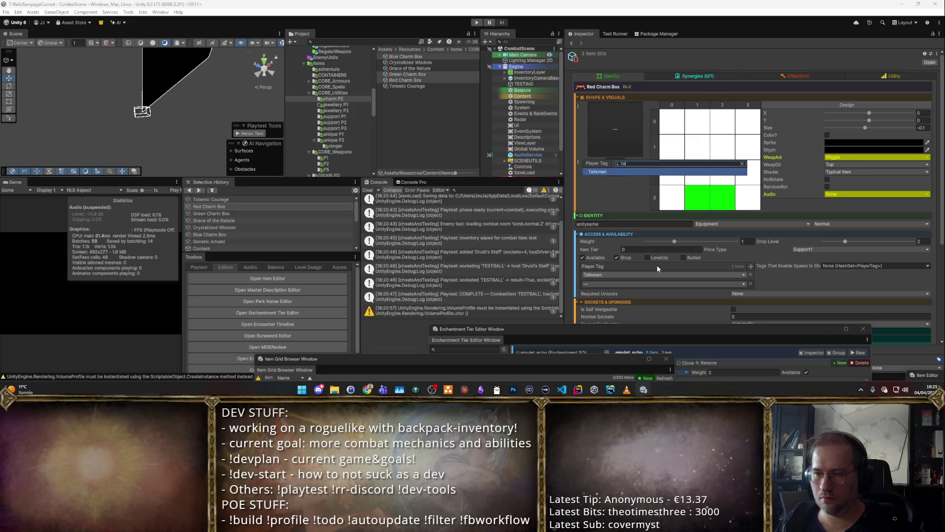
Step: Review Crystallized Wisdom's synergy modules and stats, then return to the Identity settings
{"action": "left_click", "coordinate": [419, 62]}
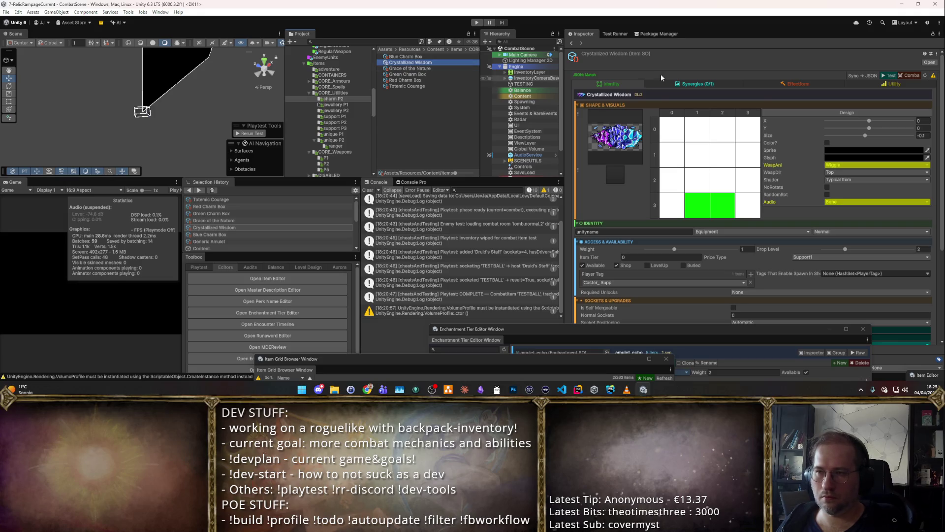
{"action": "left_click", "coordinate": [697, 83]}
{"action": "left_click", "coordinate": [828, 104]}
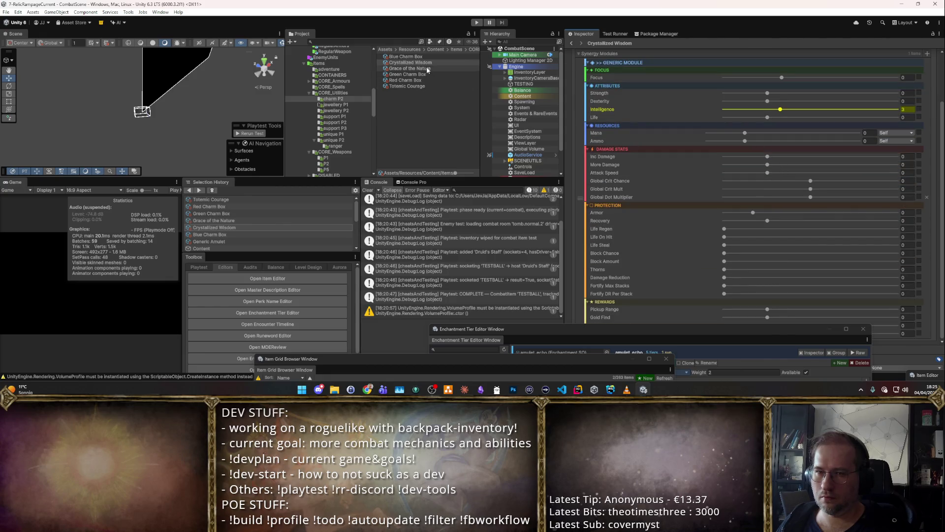
{"action": "left_click", "coordinate": [407, 74]}
{"action": "left_click", "coordinate": [643, 84]}
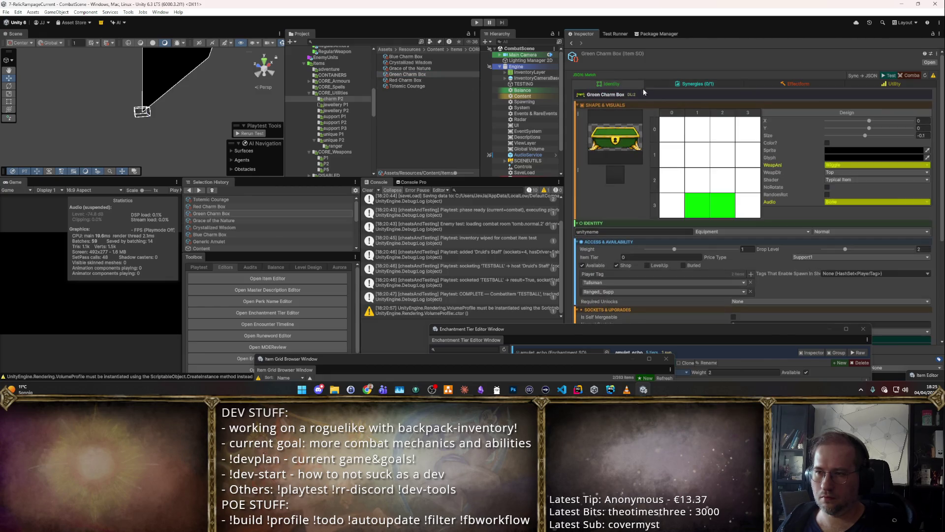
{"action": "left_click", "coordinate": [421, 63]}
{"action": "left_click", "coordinate": [414, 81]}
Step: Add the Talisman player tag to Totemic Courage, Crystallized Wisdom and Grace of the Nature
{"action": "left_click", "coordinate": [414, 87]}
{"action": "left_click", "coordinate": [434, 63], "text": "ctrl"}
{"action": "left_click", "coordinate": [434, 68], "text": "ctrl"}
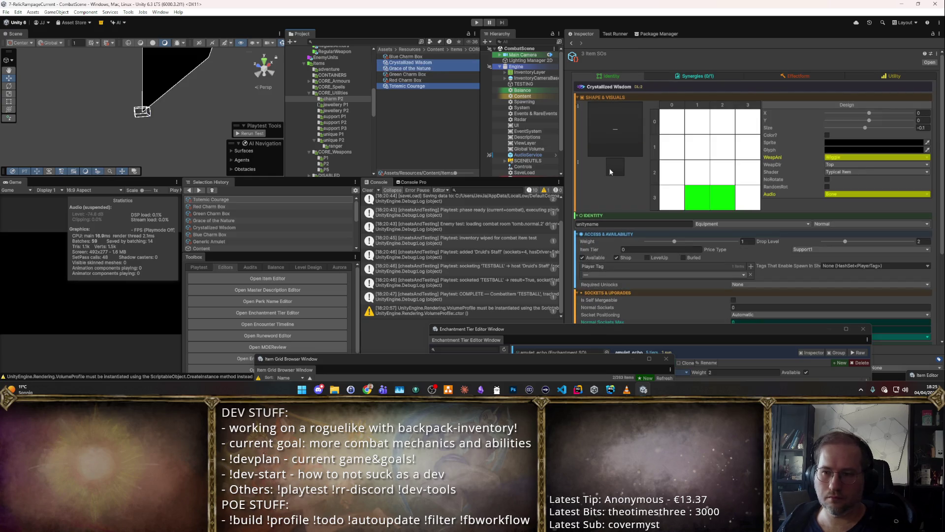
{"action": "left_click", "coordinate": [751, 266]}
{"action": "left_click", "coordinate": [673, 283]}
{"action": "left_click", "coordinate": [676, 264]}
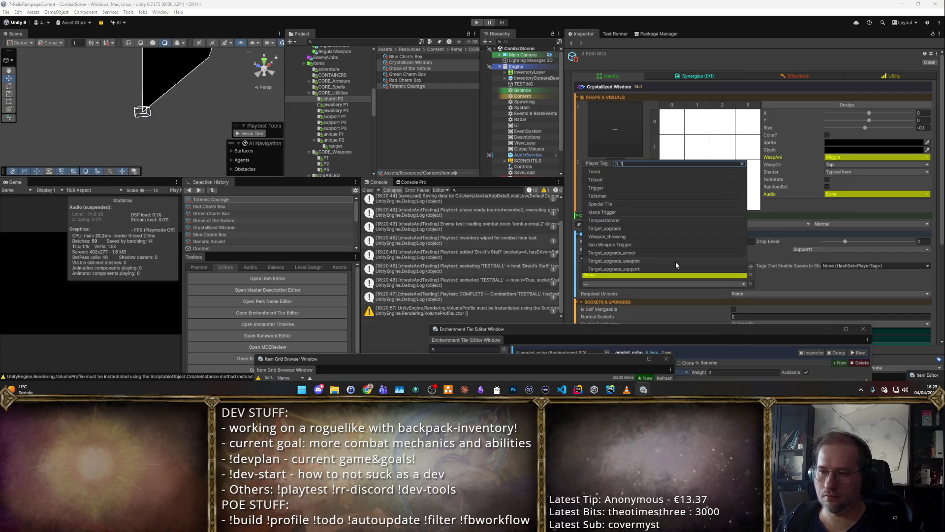
{"action": "left_click", "coordinate": [334, 111]}
{"action": "left_click", "coordinate": [404, 56]}
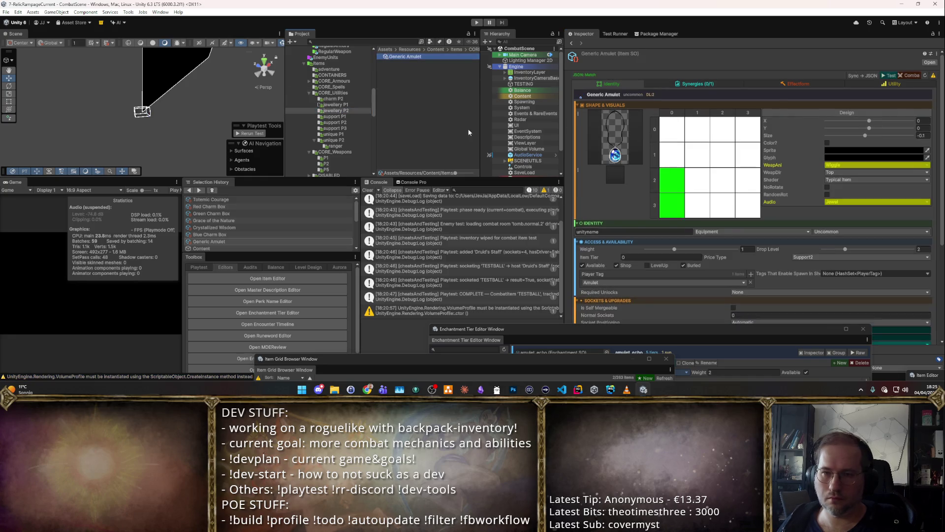
Step: Step through the support P1 items down to Water Flask, checking their player tags
{"action": "left_click", "coordinate": [332, 117]}
{"action": "left_click", "coordinate": [405, 57]}
{"action": "key", "text": "Down"}
{"action": "key", "text": "Down"}
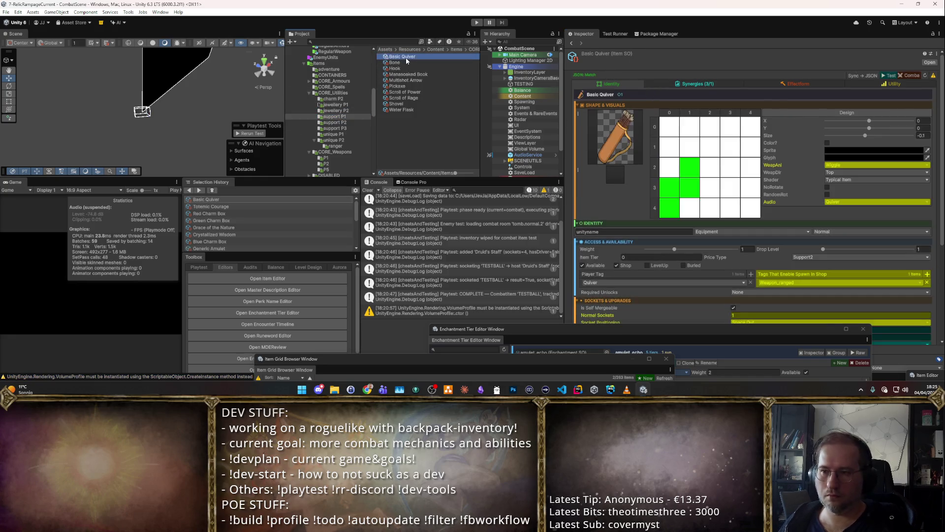
{"action": "key", "text": "Down"}
{"action": "key", "text": "Down"}
{"action": "key", "text": "Down"}
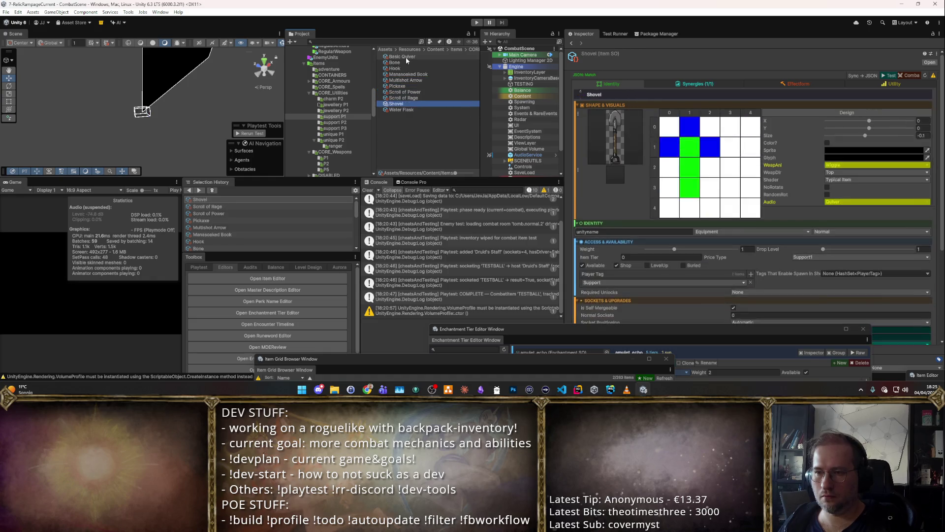
Step: Browse the support P2 items and select Split Booster together with Projectile Booster
{"action": "left_click", "coordinate": [335, 123]}
{"action": "left_click", "coordinate": [405, 57]}
{"action": "key", "text": "Down"}
{"action": "key", "text": "Down"}
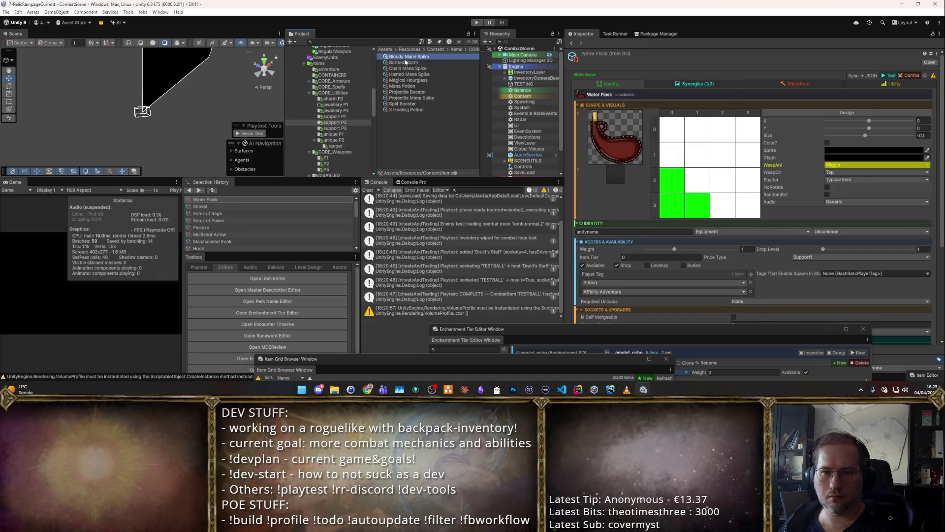
{"action": "key", "text": "Down"}
{"action": "key", "text": "Down"}
{"action": "key", "text": "Down"}
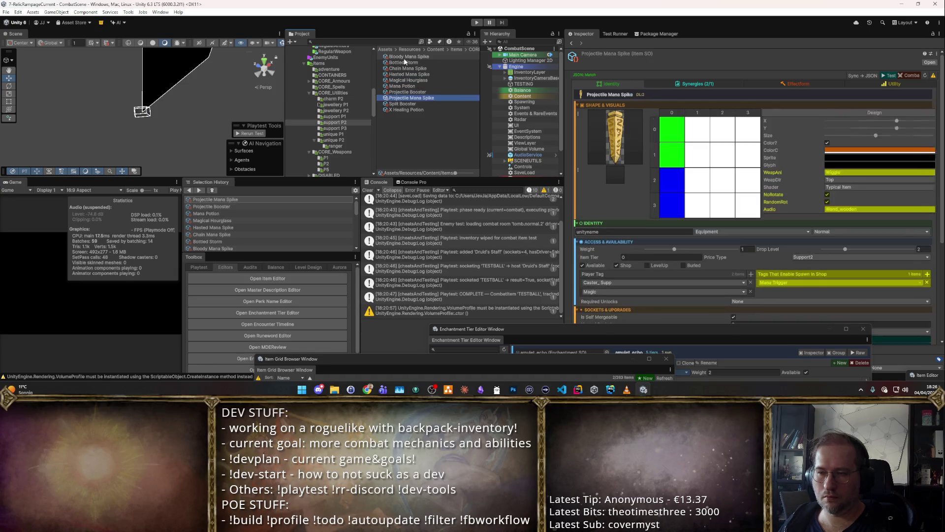
{"action": "key", "text": "Up"}
{"action": "key", "text": "Down"}
{"action": "key", "text": "Down"}
{"action": "key", "text": "Up"}
{"action": "key", "text": "Up"}
{"action": "key", "text": "Up"}
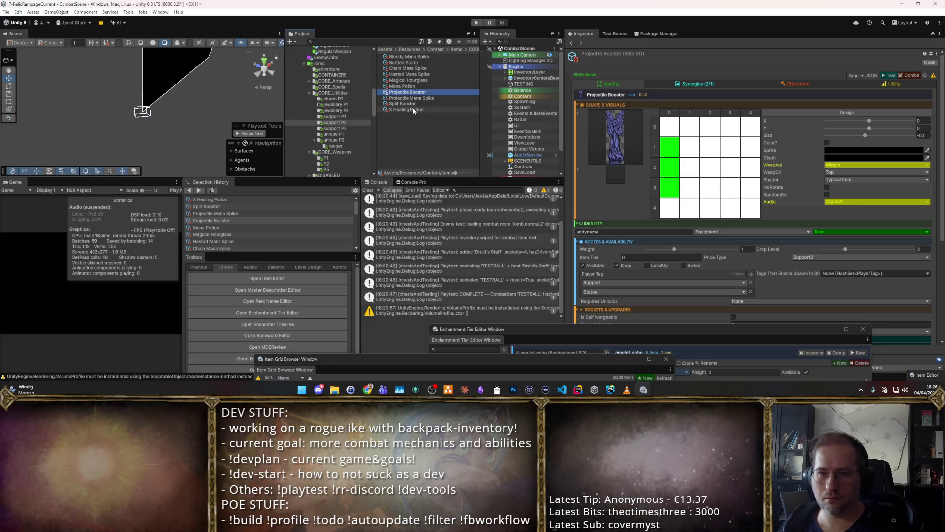
{"action": "left_click", "coordinate": [414, 104], "text": "ctrl"}
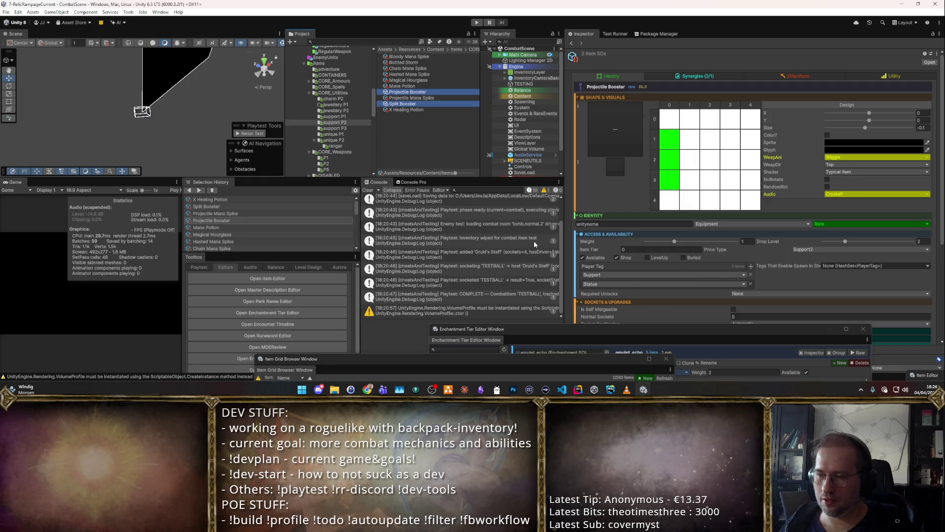
Step: Check Animating Torch and Great Moose Trophy in support P3, then Archmage Badge in unique P2
{"action": "left_click", "coordinate": [334, 129]}
{"action": "left_click", "coordinate": [409, 57]}
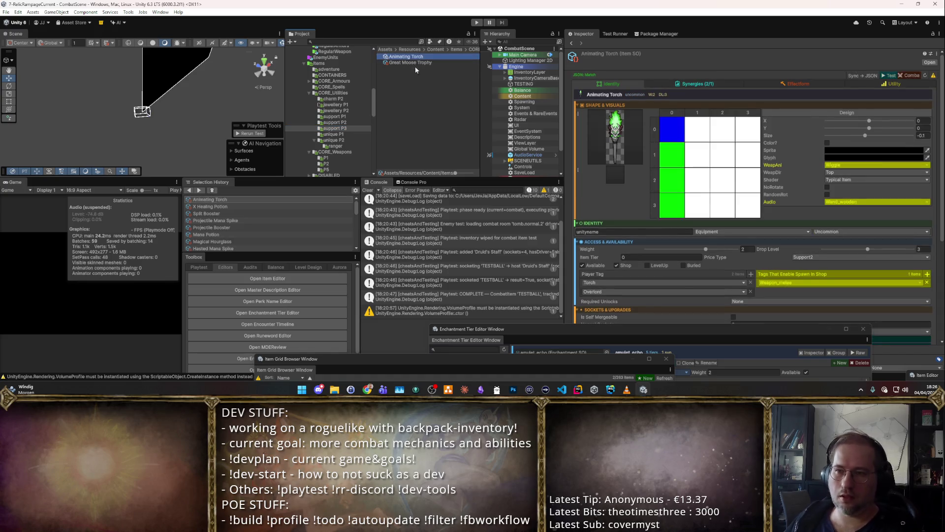
{"action": "left_click", "coordinate": [415, 64]}
{"action": "left_click", "coordinate": [334, 140]}
{"action": "left_click", "coordinate": [413, 62]}
Step: Set Necklaces of Echoes' player tag to Amulet
{"action": "key", "text": "Down"}
{"action": "key", "text": "Down"}
{"action": "key", "text": "Down"}
{"action": "key", "text": "Down"}
{"action": "key", "text": "Down"}
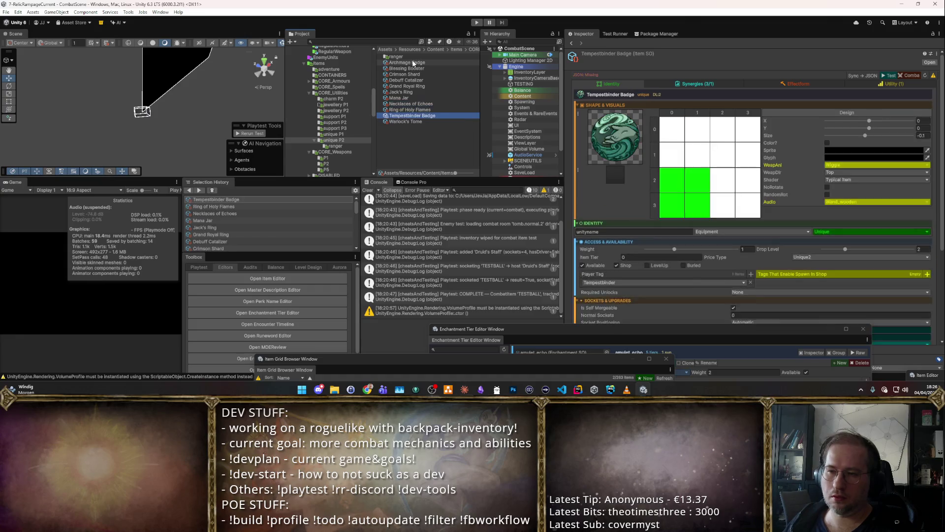
{"action": "key", "text": "Up"}
{"action": "key", "text": "Up"}
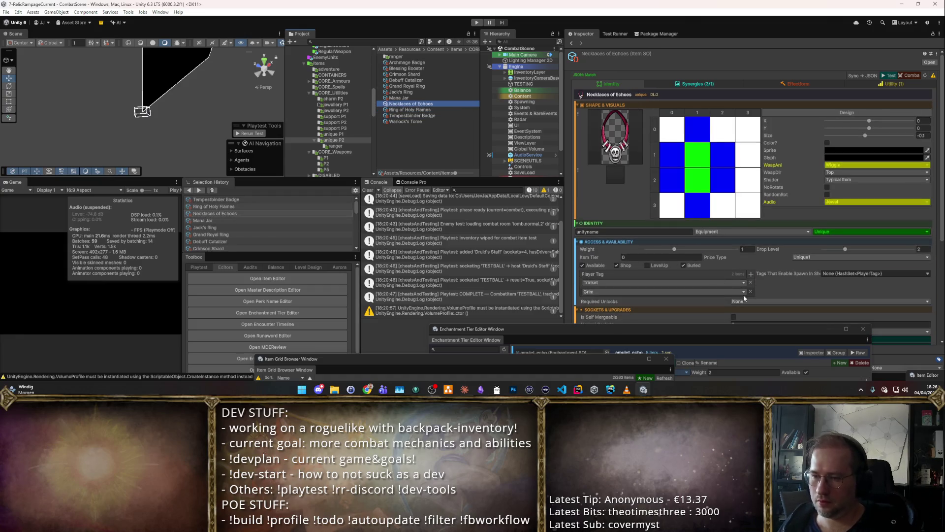
{"action": "left_click", "coordinate": [750, 283]}
{"action": "left_click", "coordinate": [665, 283]}
{"action": "type", "text": "A"}
{"action": "key", "text": "Escape"}
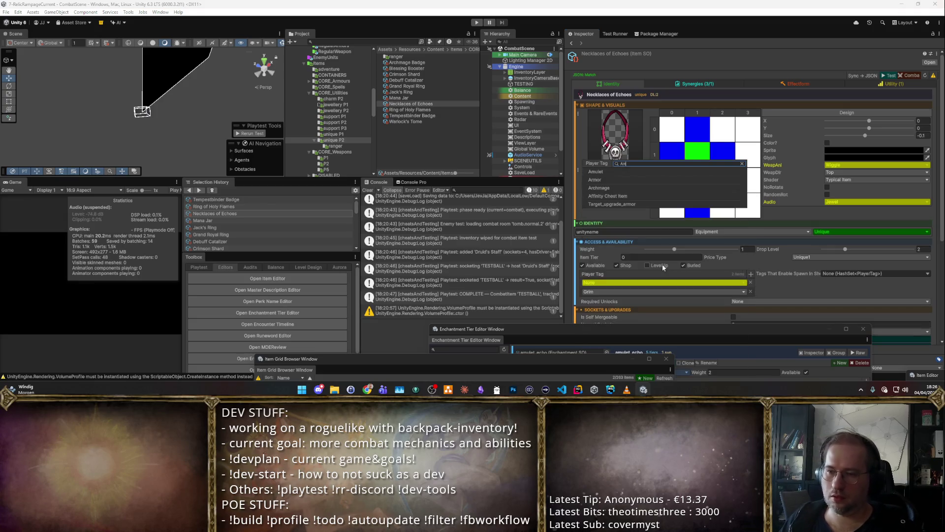
Step: Replace Ring of Holy Flames' Trinket player tag with Ring
{"action": "left_click", "coordinate": [438, 111]}
{"action": "left_click", "coordinate": [439, 114]}
{"action": "left_click", "coordinate": [439, 111]}
{"action": "scroll", "coordinate": [689, 242], "scroll_direction": "down", "scroll_amount": 2}
{"action": "left_click", "coordinate": [751, 233]}
{"action": "left_click", "coordinate": [751, 252]}
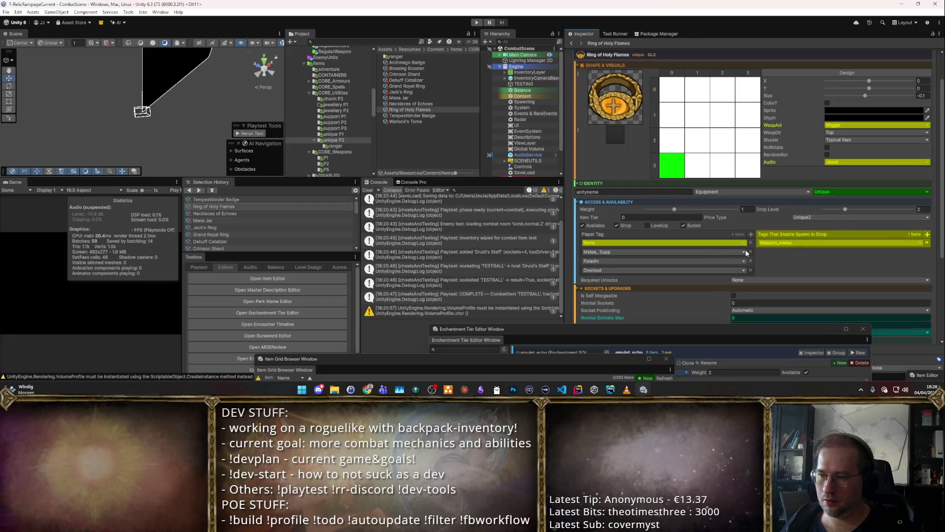
{"action": "left_click", "coordinate": [726, 243]}
{"action": "type", "text": "Ring"}
{"action": "key", "text": "Return"}
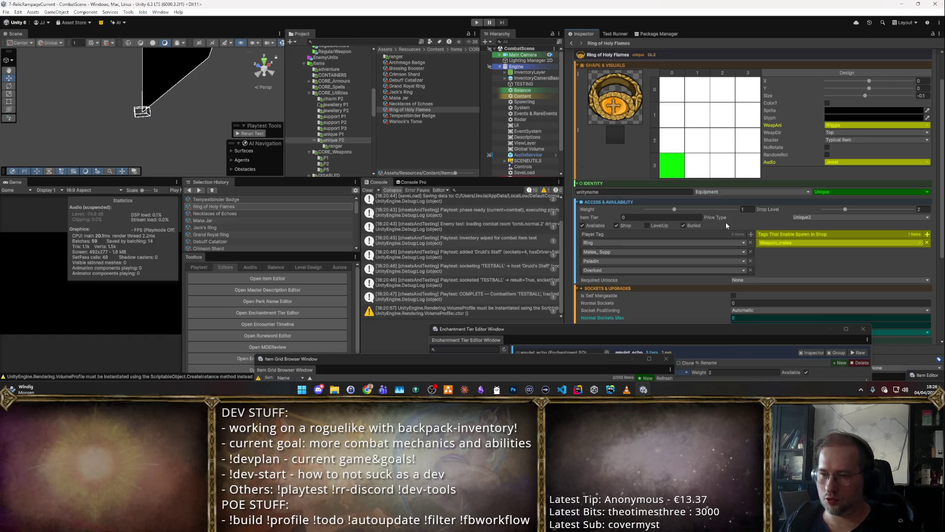
Step: Select Tempestbinder Badge, then launch JetBrains Rider and open the game project
{"action": "left_click", "coordinate": [419, 111]}
{"action": "left_click", "coordinate": [419, 115]}
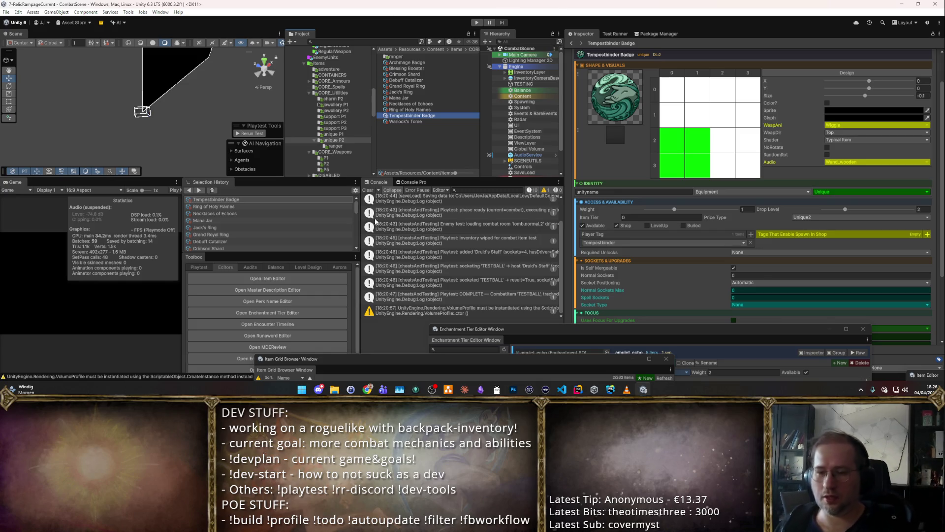
{"action": "left_click", "coordinate": [577, 391]}
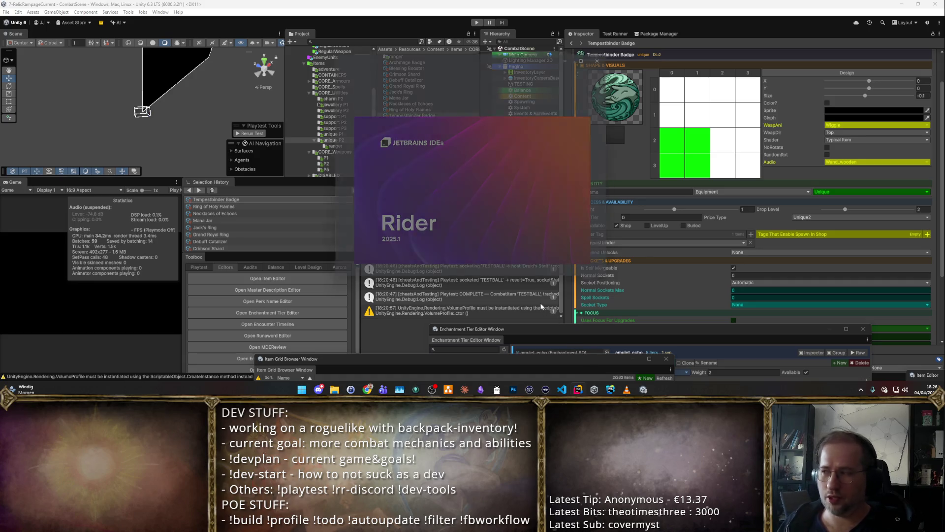
{"action": "left_click", "coordinate": [452, 128]}
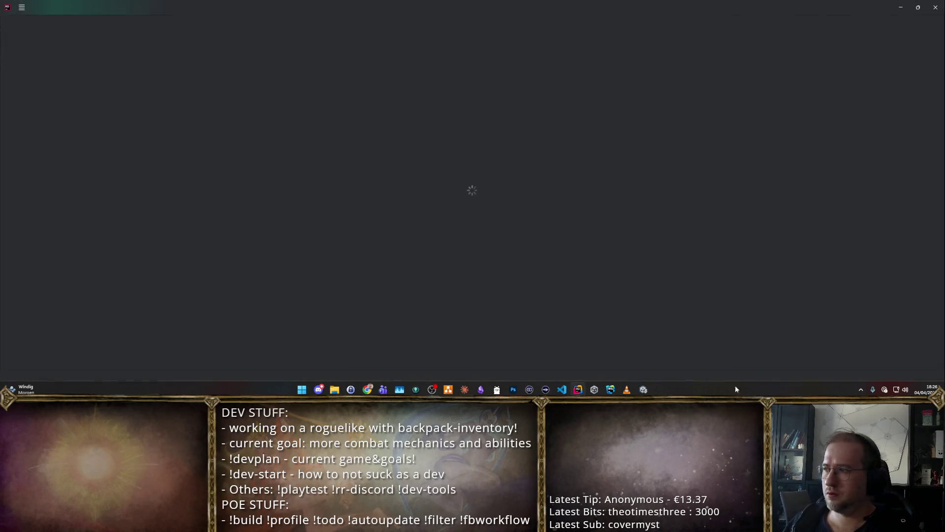
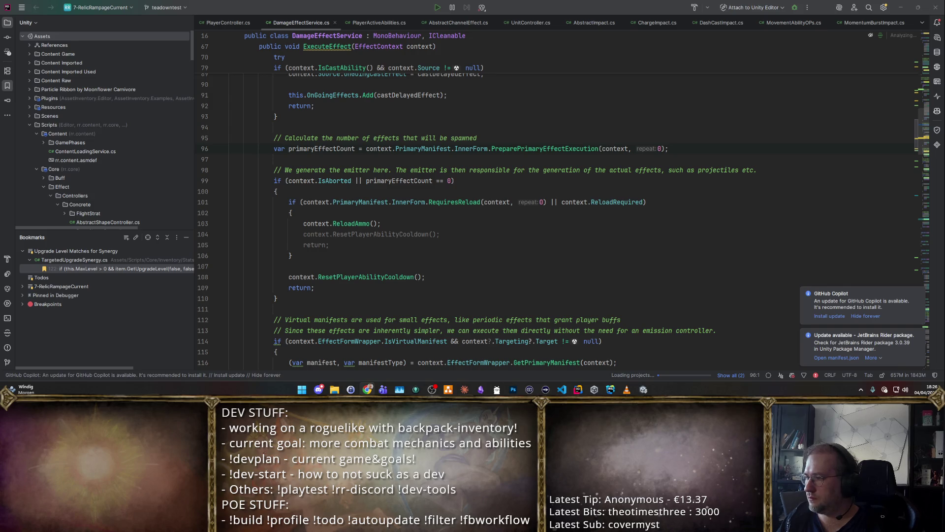
Step: Search the project for PlayerTags and open BuffSO.cs at its PlayerTags HashSet field
{"action": "left_click", "coordinate": [738, 224]}
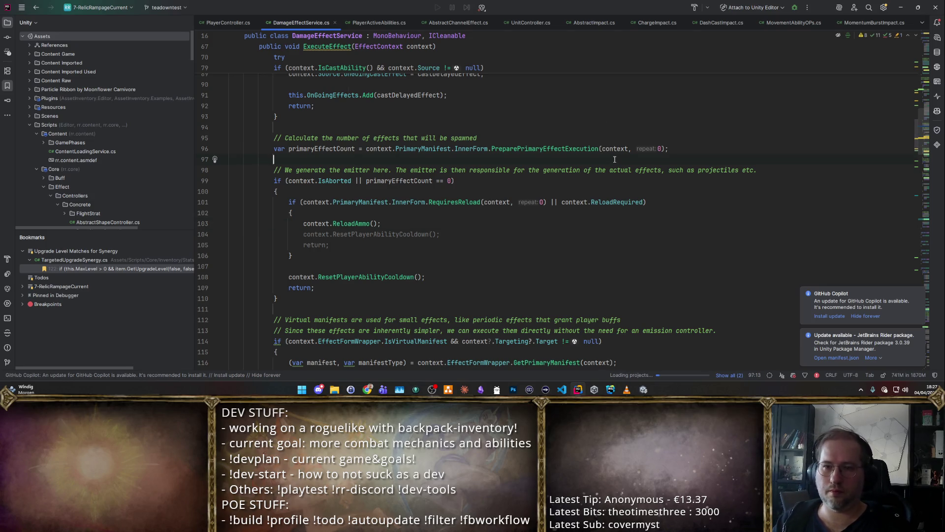
{"action": "key", "text": "shift+alt+t"}
{"action": "type", "text": "PlayerTags"}
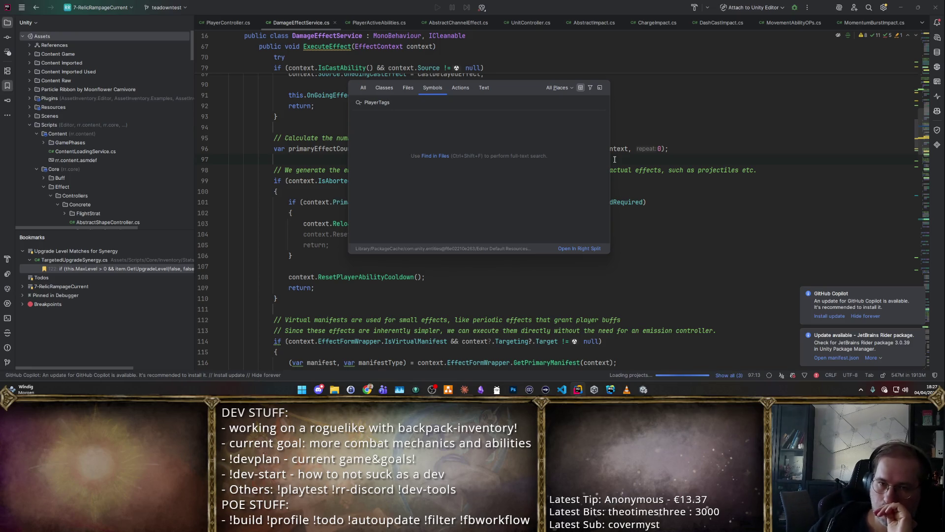
{"action": "left_click", "coordinate": [364, 87]}
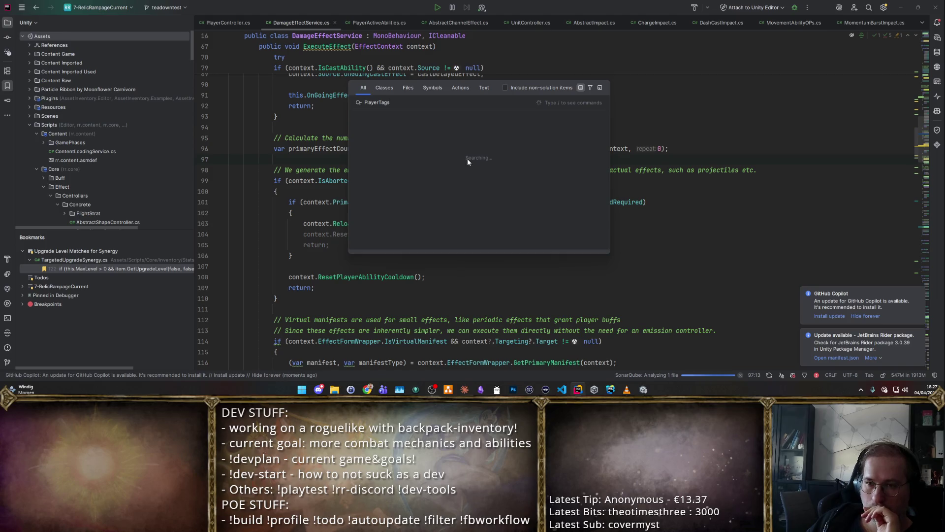
{"action": "key", "text": "Return"}
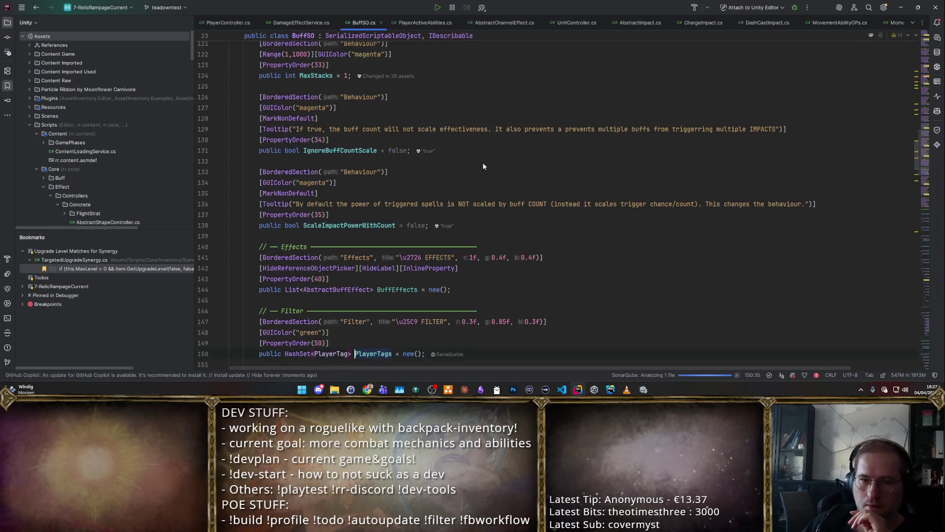
Step: Open the PlayerTag enum and insert 'badge = 274,' right after talisman = 273
{"action": "left_click", "coordinate": [333, 226], "text": "ctrl"}
{"action": "scroll", "coordinate": [406, 229], "scroll_direction": "down", "scroll_amount": 5}
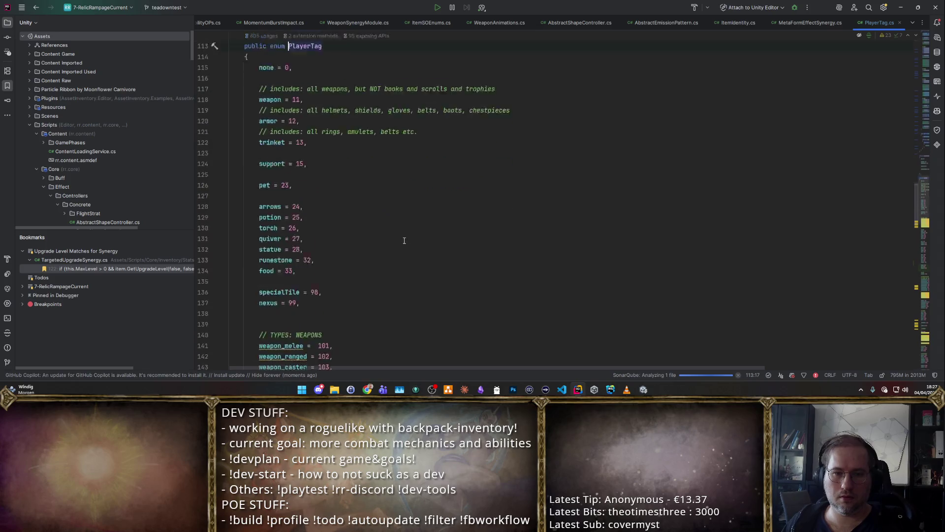
{"action": "scroll", "coordinate": [416, 203], "scroll_direction": "down", "scroll_amount": 8}
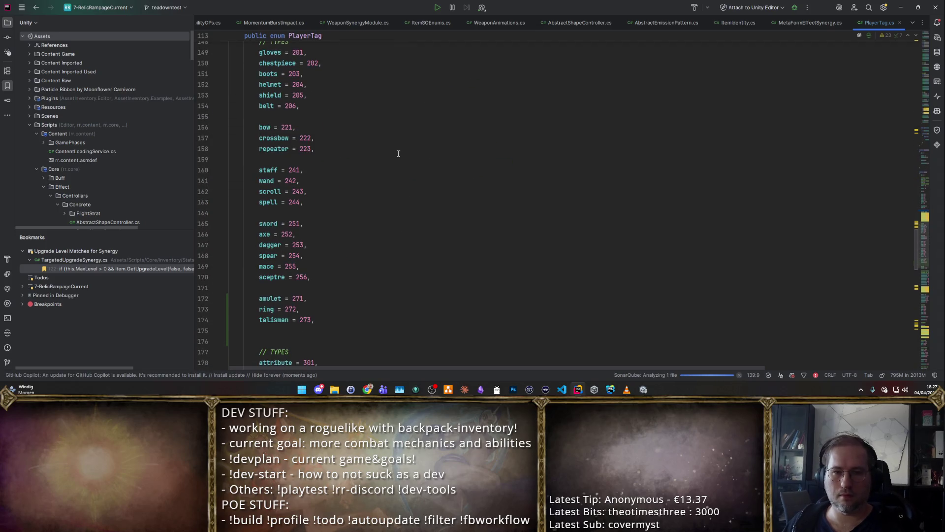
{"action": "scroll", "coordinate": [399, 154], "scroll_direction": "down", "scroll_amount": 5}
{"action": "scroll", "coordinate": [389, 138], "scroll_direction": "up", "scroll_amount": 5}
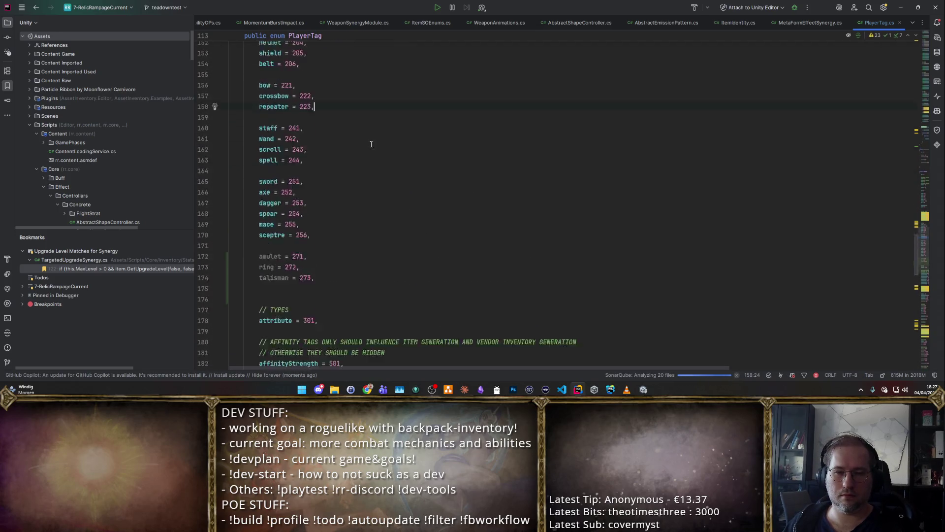
{"action": "scroll", "coordinate": [381, 118], "scroll_direction": "down", "scroll_amount": 6}
{"action": "key", "text": "End"}
{"action": "key", "text": "Return"}
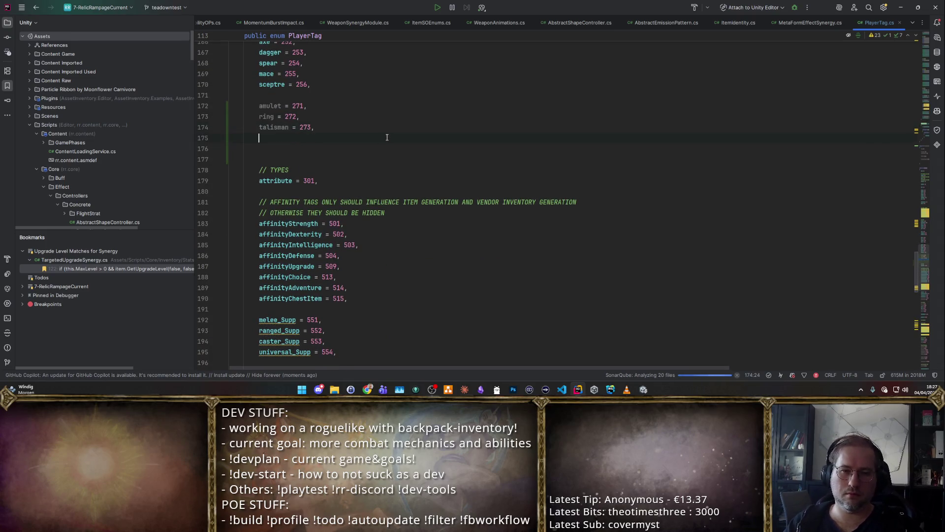
{"action": "type", "text": "badge = 27"}
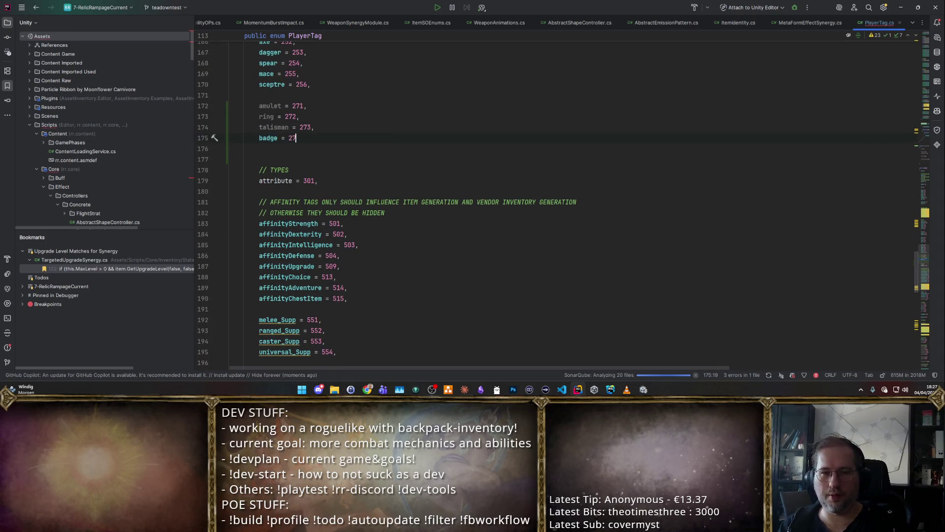
{"action": "type", "text": "4,"}
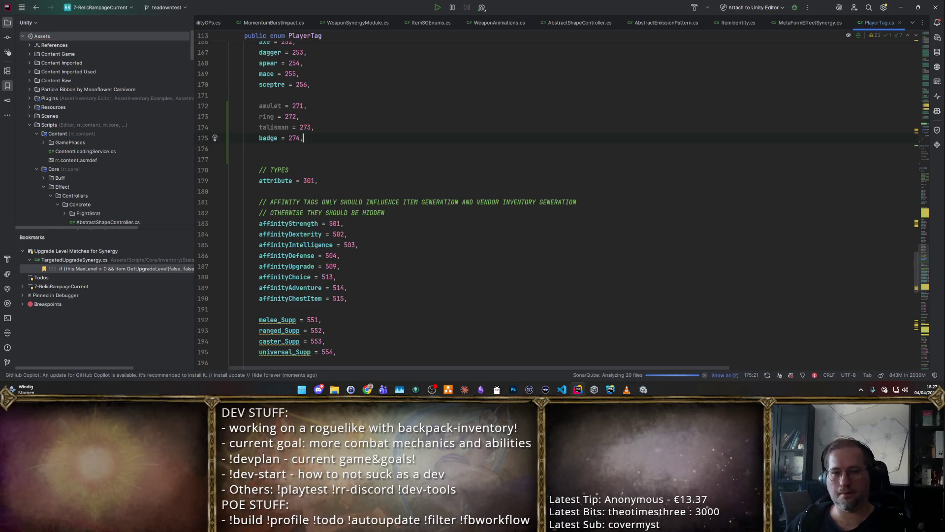
{"action": "key", "text": "alt+Tab"}
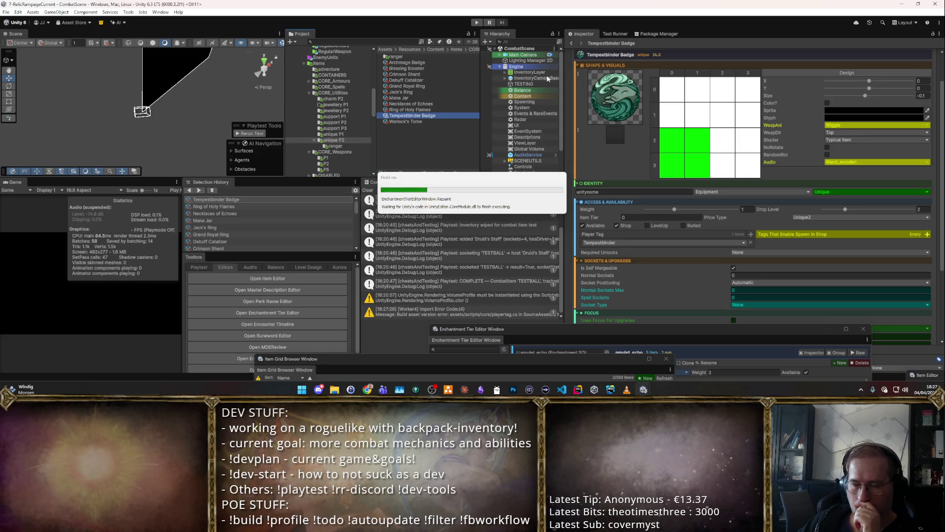
Step: Once recompiling finishes, select the Balance object and show its tag hierarchy settings
{"action": "left_click", "coordinate": [520, 91]}
{"action": "left_click_drag", "start_coordinate": [520, 92], "coordinate": [905, 64]}
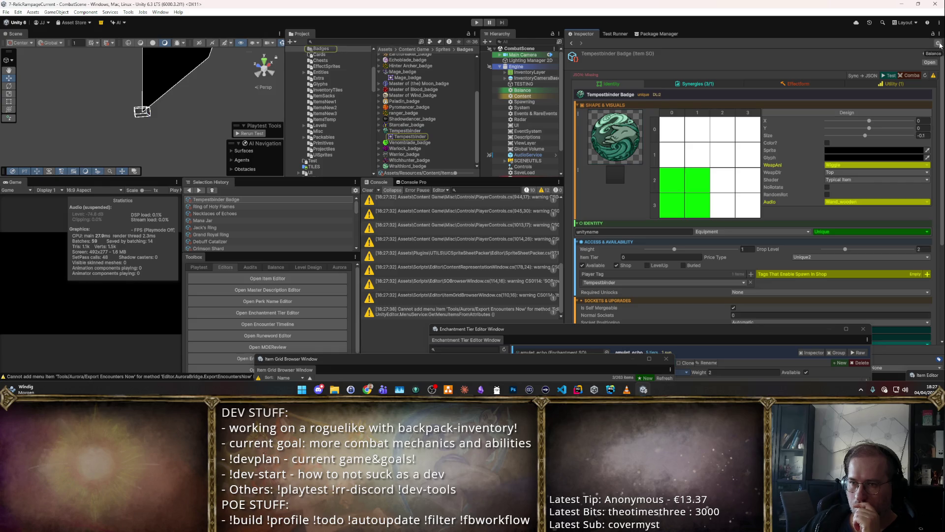
{"action": "left_click", "coordinate": [939, 44]}
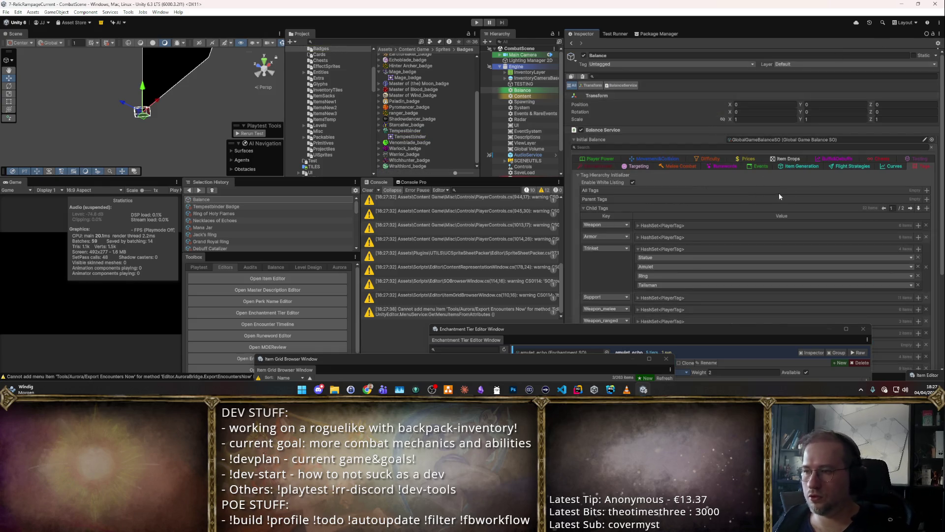
Step: Add Badge as a new entry in the Trinket child tag set of the Balance tag hierarchy
{"action": "scroll", "coordinate": [800, 265], "scroll_direction": "down", "scroll_amount": 5}
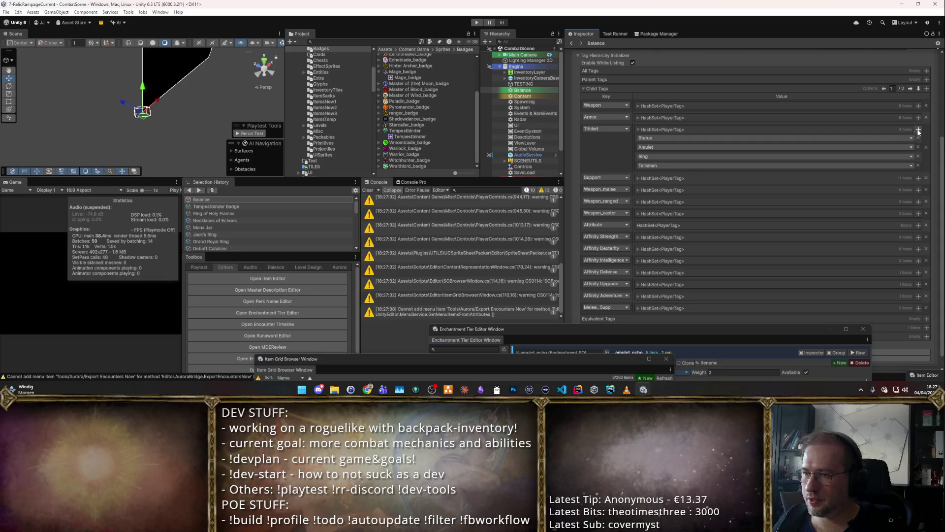
{"action": "left_click", "coordinate": [918, 130]}
{"action": "left_click", "coordinate": [675, 137]}
{"action": "type", "text": "Bad"}
{"action": "left_click", "coordinate": [663, 154]}
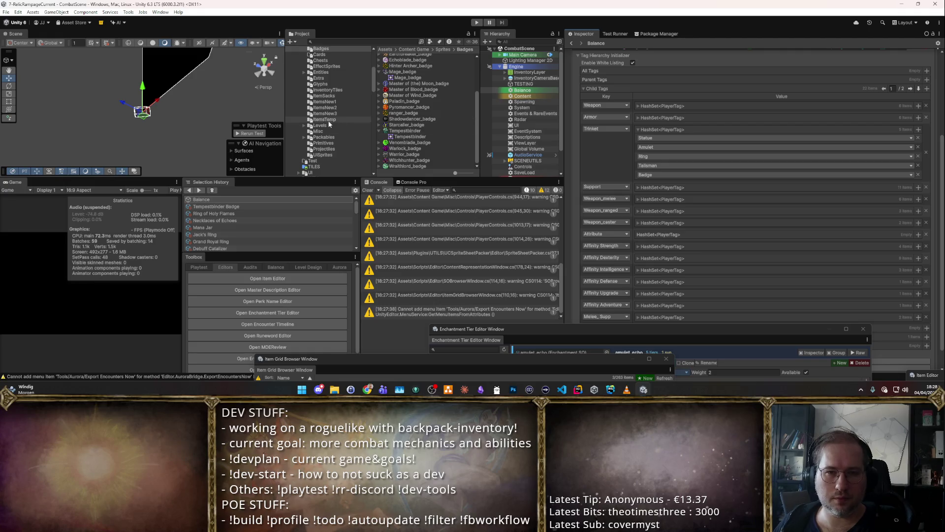
{"action": "key", "text": "alt"}
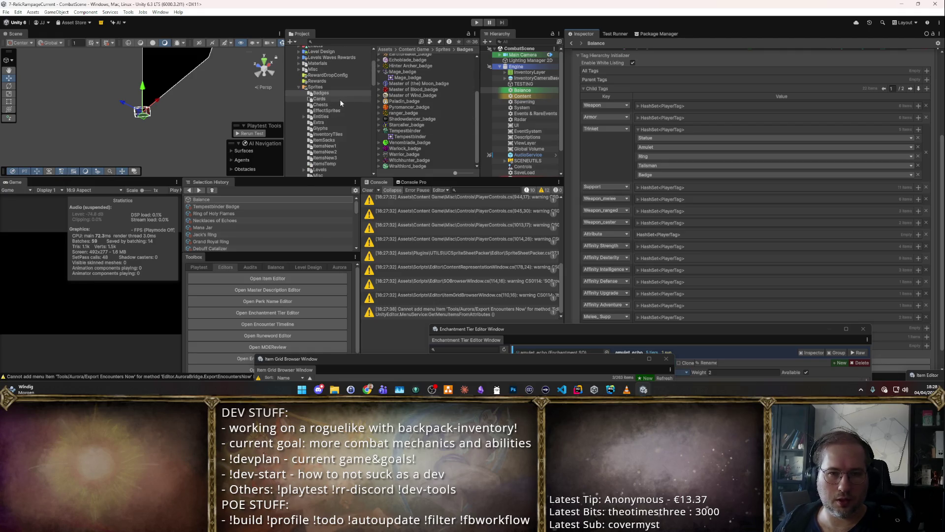
{"action": "left_click", "coordinate": [322, 140]}
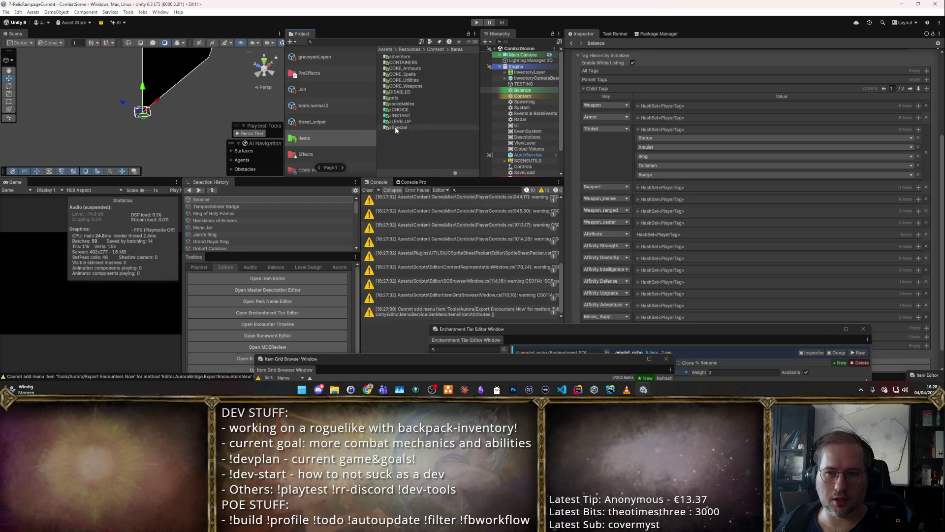
Step: Check the Player Tags of the charm, jewellery and support P1 items, down to the Water Flask
{"action": "left_click", "coordinate": [415, 80]}
{"action": "double_click", "coordinate": [415, 82]}
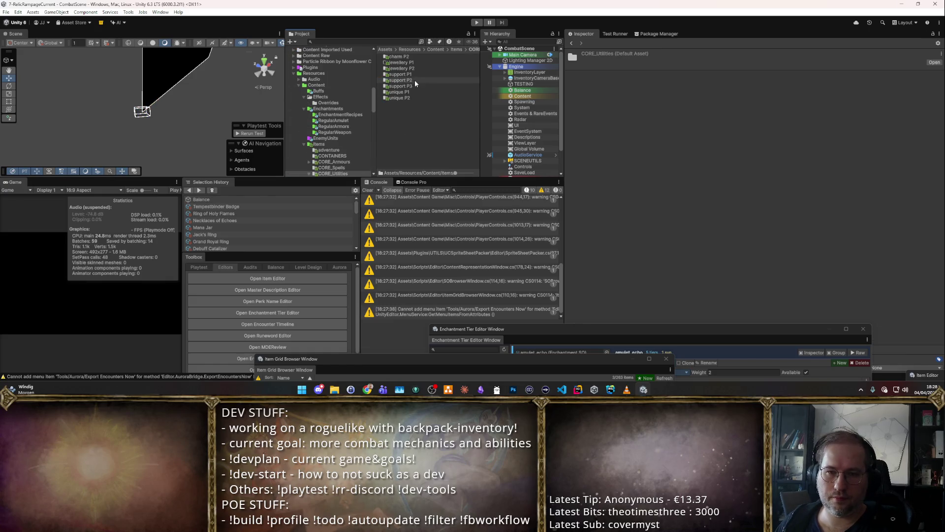
{"action": "double_click", "coordinate": [429, 58]}
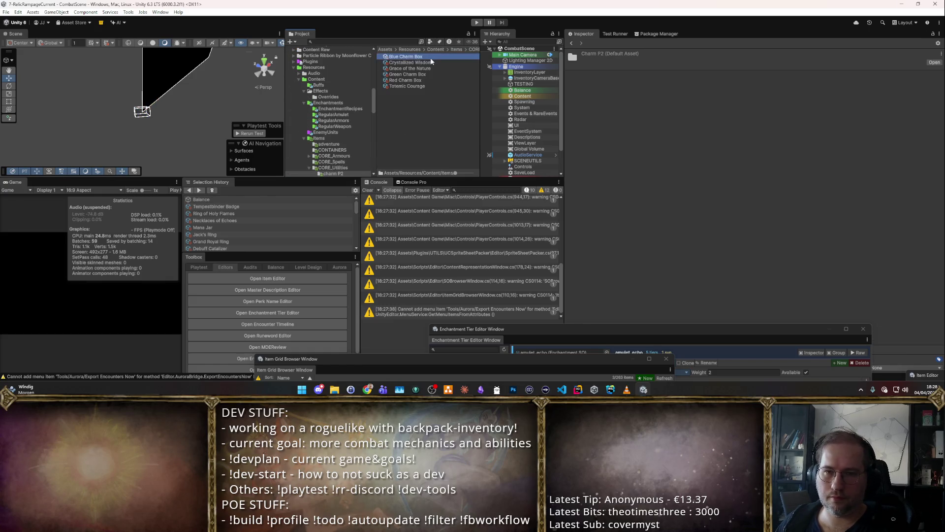
{"action": "left_click", "coordinate": [432, 61]}
{"action": "key", "text": "Down"}
{"action": "key", "text": "Down"}
{"action": "key", "text": "Down"}
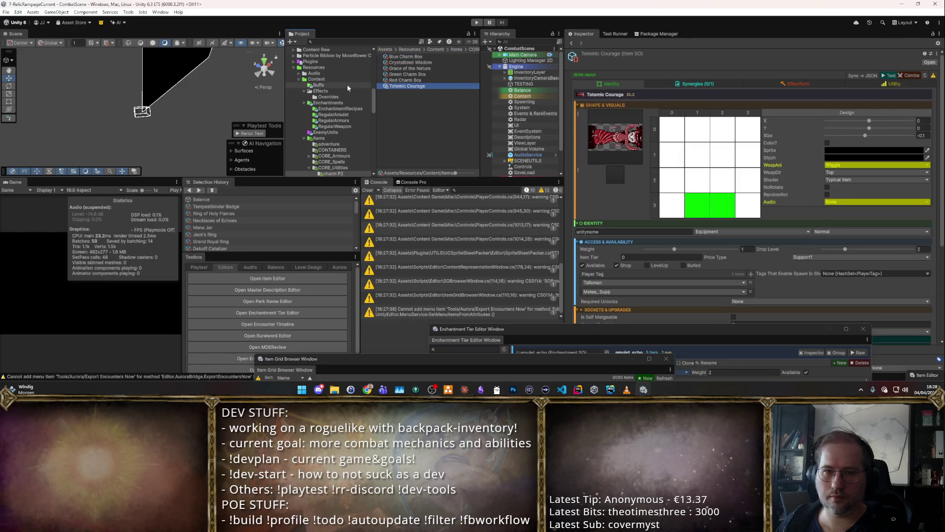
{"action": "scroll", "coordinate": [372, 102], "scroll_direction": "down", "scroll_amount": 3}
{"action": "double_click", "coordinate": [390, 81]}
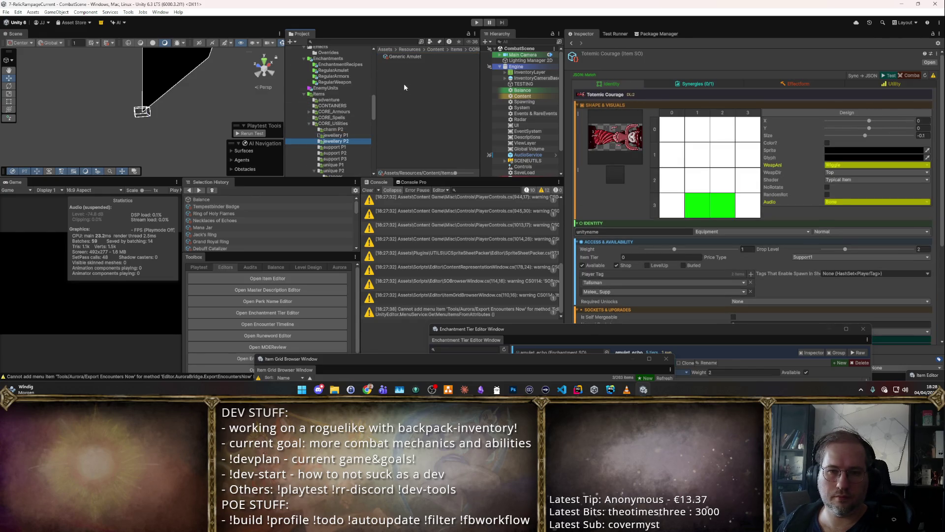
{"action": "left_click", "coordinate": [354, 147]}
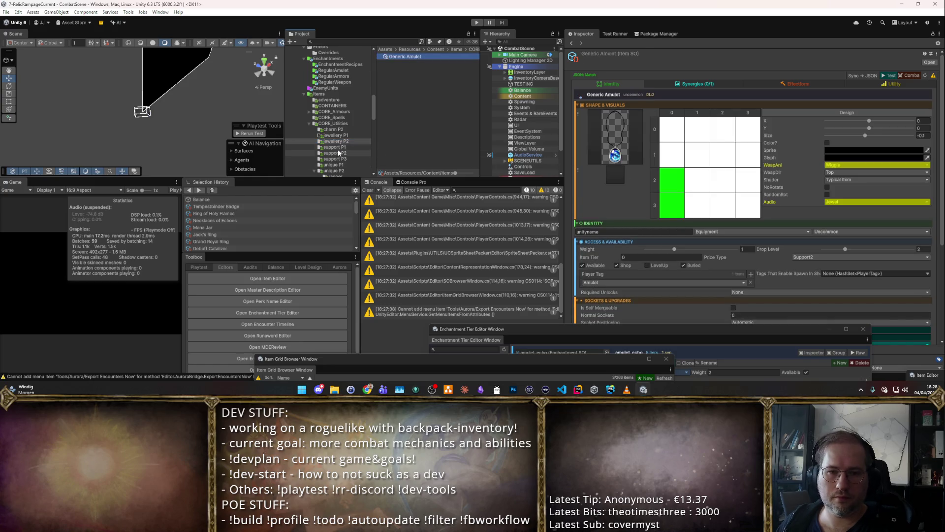
{"action": "left_click", "coordinate": [427, 56]}
{"action": "key", "text": "Down"}
{"action": "key", "text": "Down"}
{"action": "key", "text": "Down"}
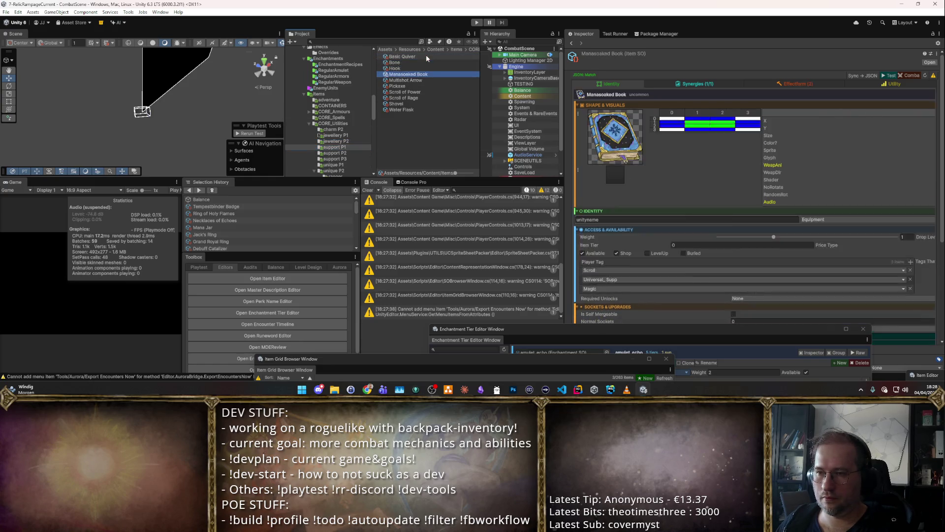
{"action": "key", "text": "Down"}
{"action": "key", "text": "Down"}
{"action": "key", "text": "Down"}
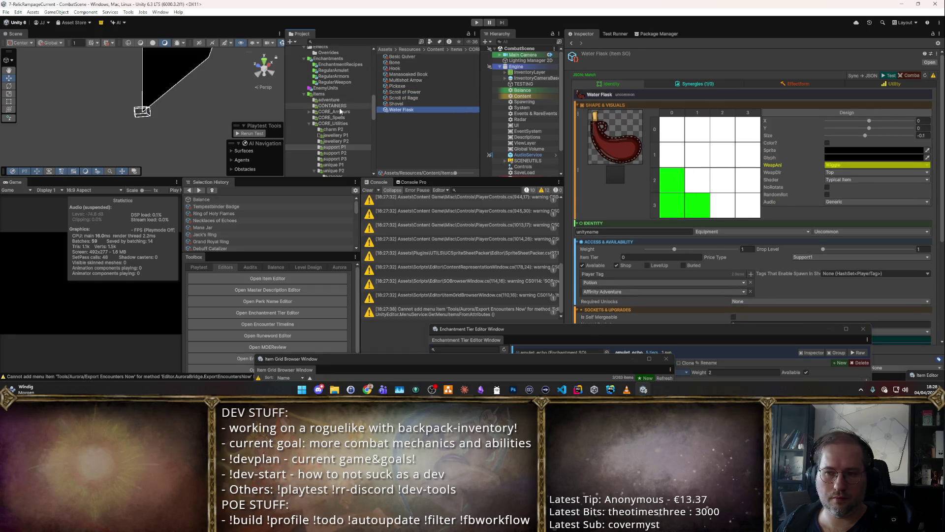
Step: Check the Player Tags of the support P2 items, the Great Moose Trophy and the Archmage Badge
{"action": "left_click", "coordinate": [335, 153]}
{"action": "left_click", "coordinate": [409, 56]}
{"action": "key", "text": "Down"}
{"action": "key", "text": "Down"}
{"action": "key", "text": "Down"}
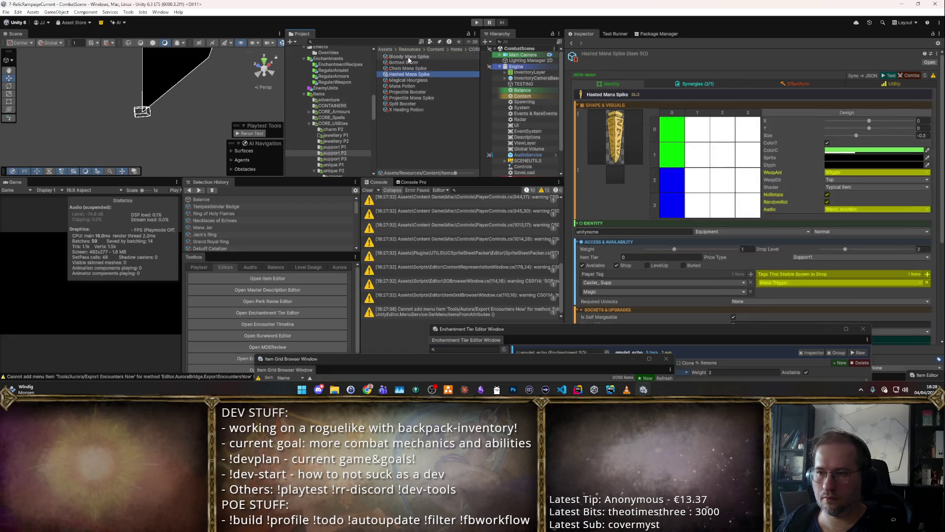
{"action": "key", "text": "Down"}
{"action": "key", "text": "Down"}
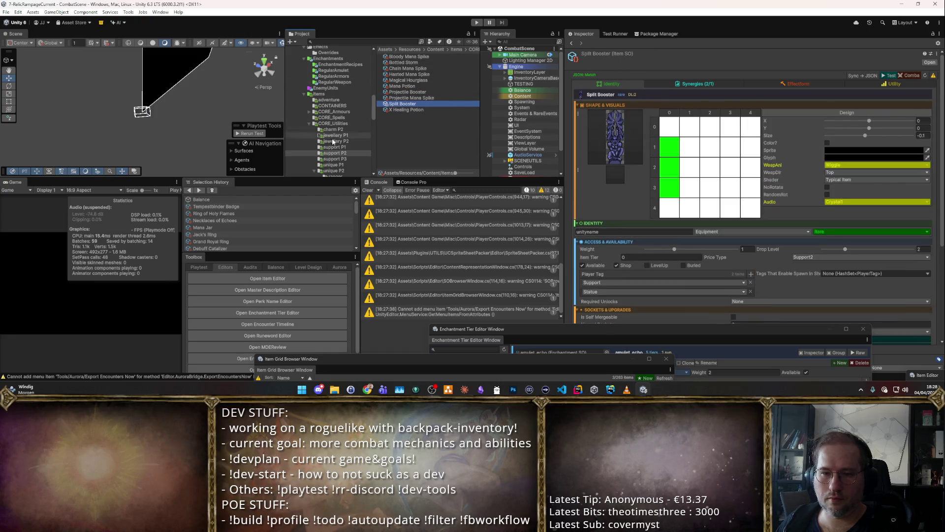
{"action": "left_click", "coordinate": [331, 164]}
{"action": "left_click", "coordinate": [410, 62]}
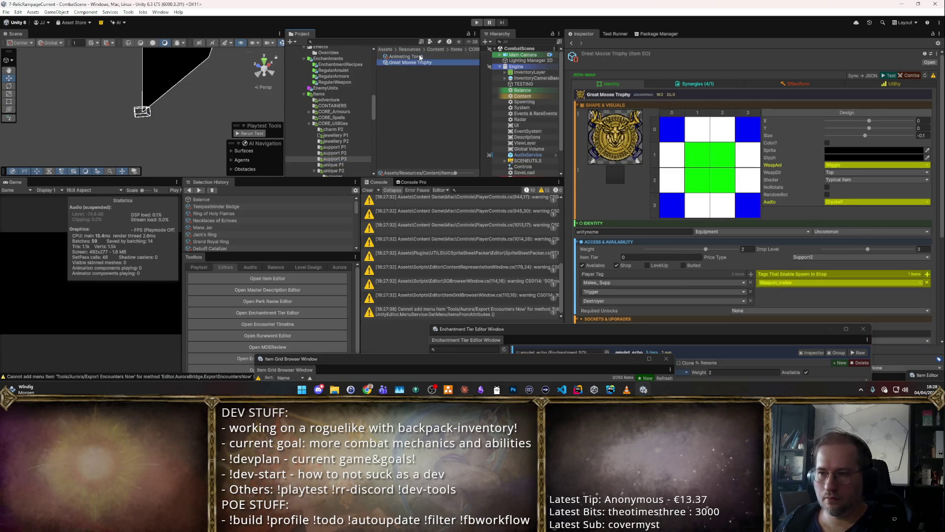
{"action": "scroll", "coordinate": [334, 109], "scroll_direction": "down", "scroll_amount": 2}
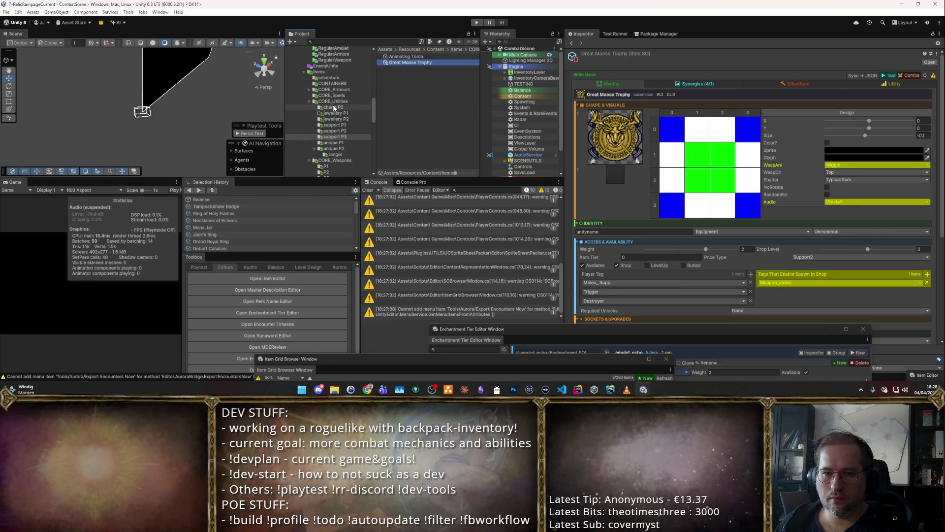
{"action": "left_click", "coordinate": [334, 148]}
{"action": "left_click", "coordinate": [413, 63]}
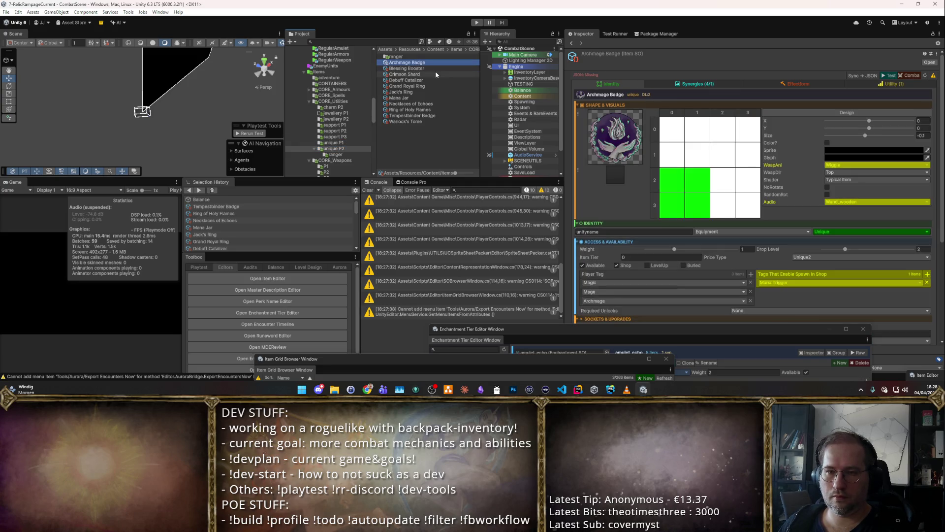
{"action": "mouse_move", "coordinate": [557, 359]}
{"action": "left_mouse_down"}
{"action": "mouse_move", "coordinate": [527, 247]}
{"action": "mouse_move", "coordinate": [593, 247]}
{"action": "mouse_move", "coordinate": [485, 91]}
{"action": "left_mouse_up"}
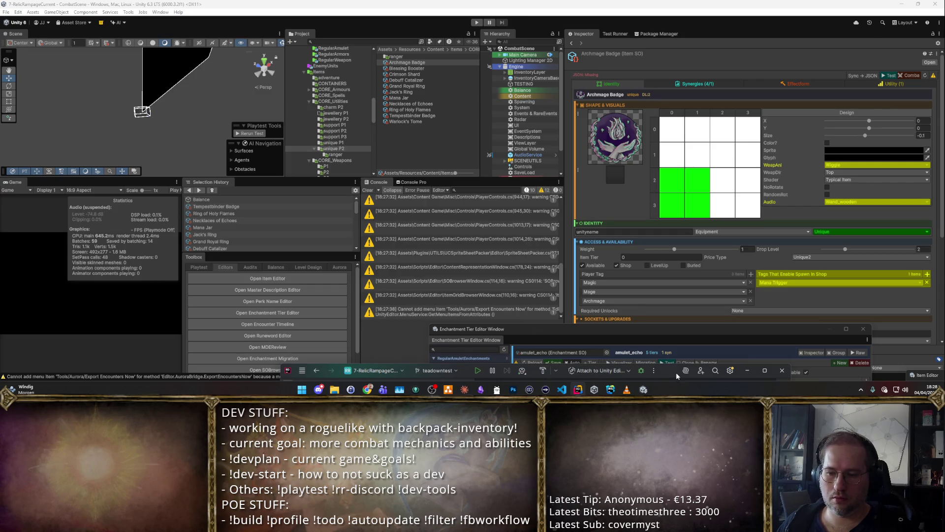
{"action": "left_click", "coordinate": [675, 372]}
{"action": "type", "text": "trophy"}
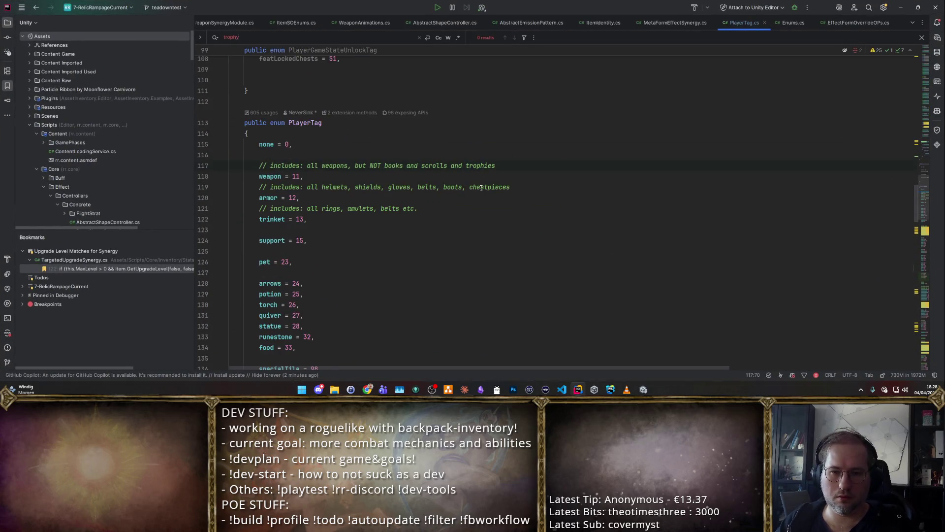
Step: Add 'trophy = 275,' to the PlayerTag enum right after badge = 274, then return to Unity
{"action": "key", "text": "Escape"}
{"action": "scroll", "coordinate": [481, 189], "scroll_direction": "down", "scroll_amount": 15}
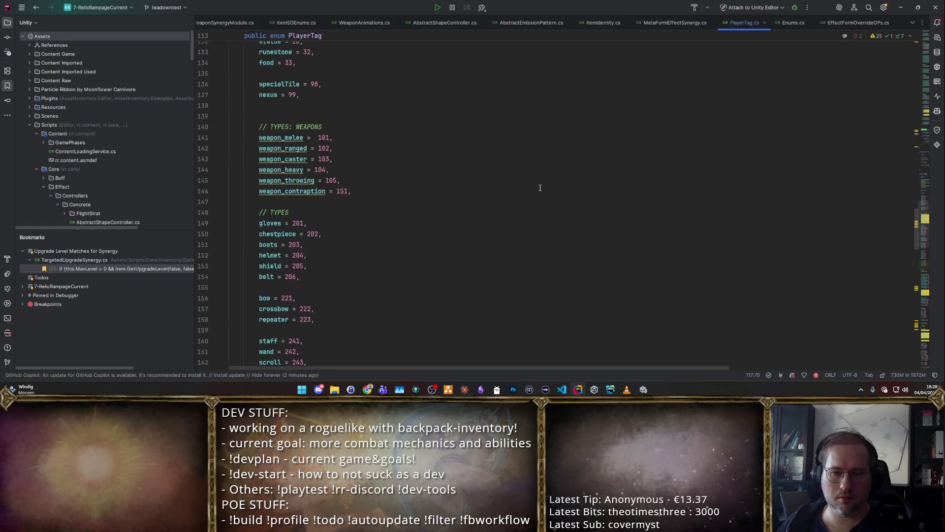
{"action": "left_click", "coordinate": [347, 180]}
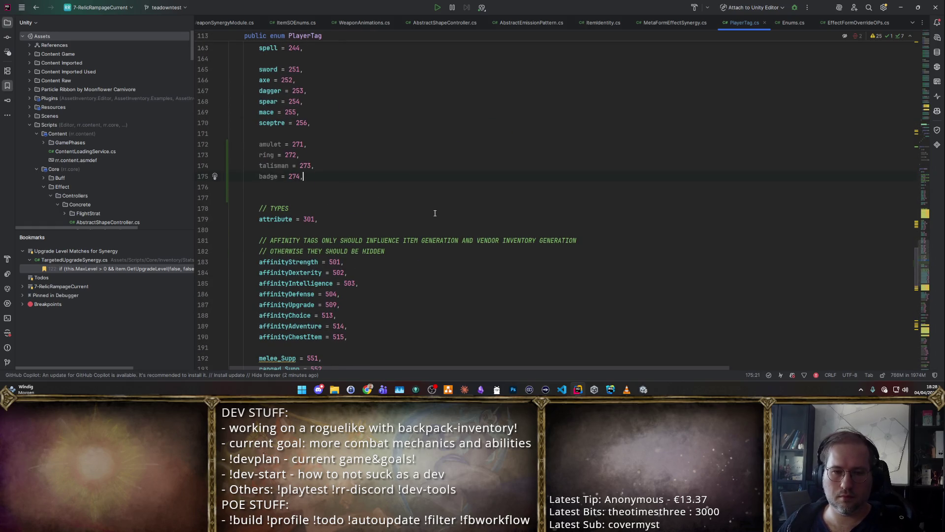
{"action": "type", "text": "trophy =275,"}
{"action": "key", "text": "alt+Tab"}
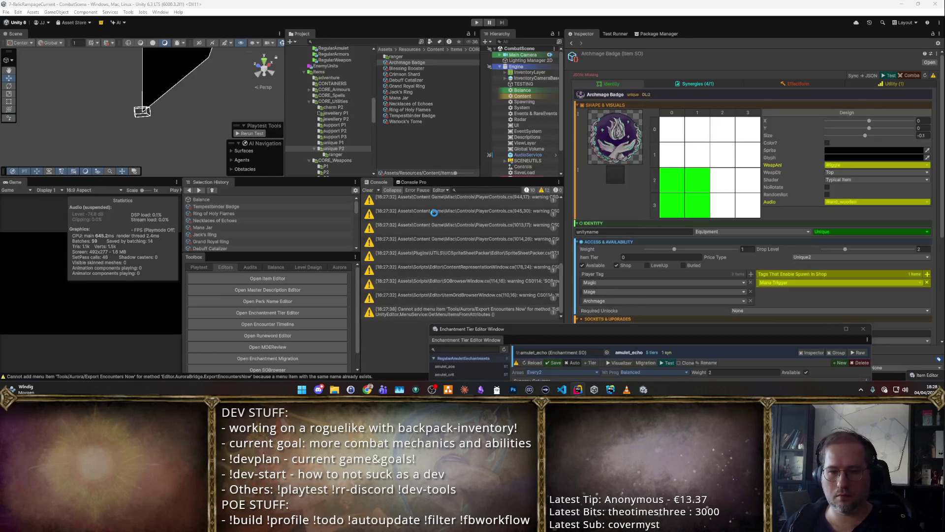
{"action": "key", "text": "alt+Tab"}
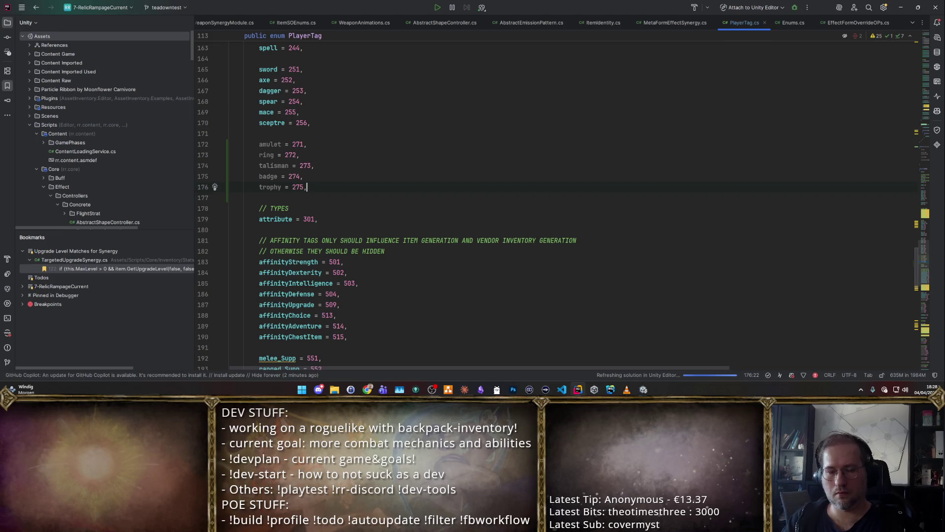
{"action": "left_click", "coordinate": [408, 182]}
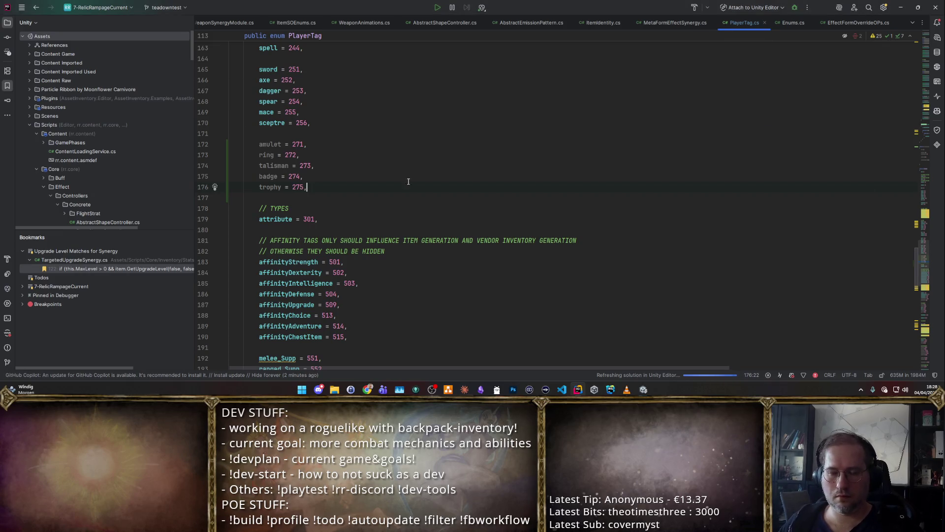
{"action": "key", "text": "alt+Tab"}
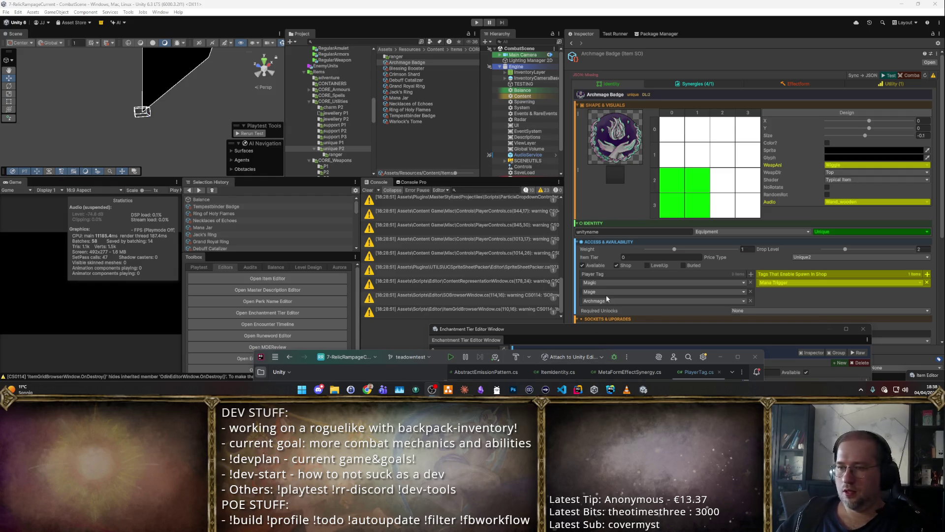
Step: Bring the Unity editor back in front of Rider with the Archmage Badge item shown
{"action": "left_click", "coordinate": [697, 6]}
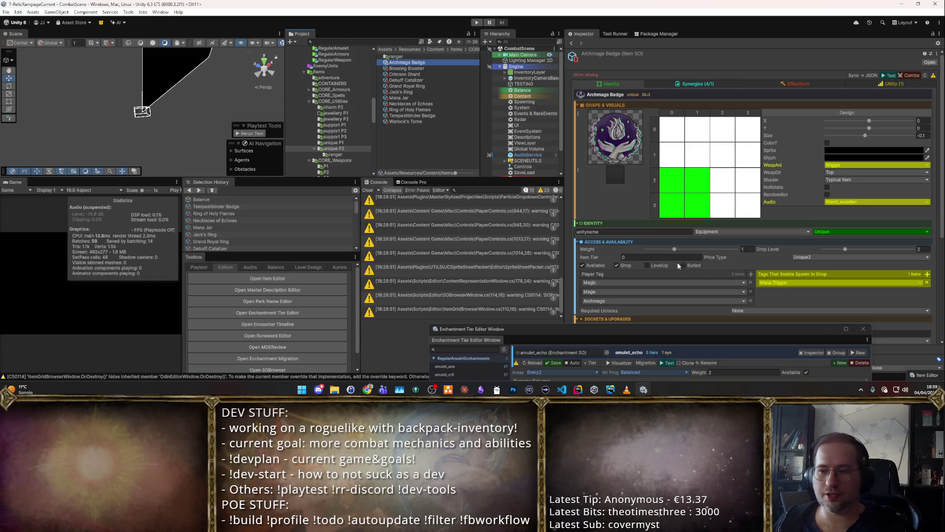
Step: Add a Badge Player Tag entry to the Archmage Badge item
{"action": "left_click", "coordinate": [707, 271]}
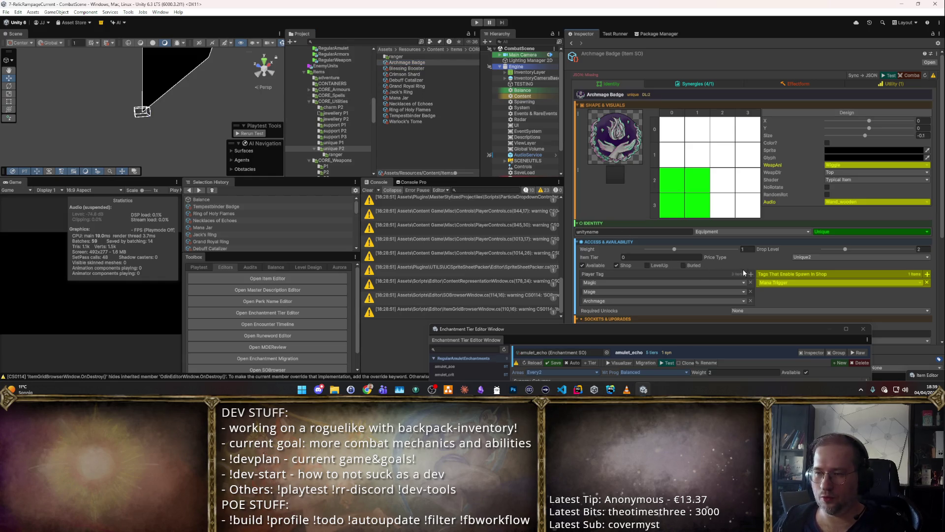
{"action": "left_click", "coordinate": [751, 274]}
{"action": "left_click", "coordinate": [716, 282]}
{"action": "type", "text": "bad"}
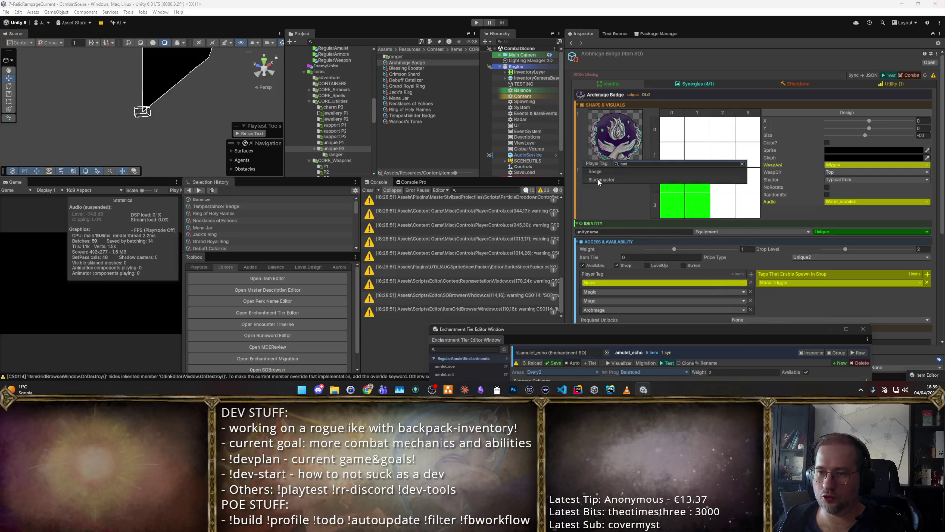
{"action": "left_click", "coordinate": [599, 179]}
Step: Select Grand Royal Ring, Jack's Ring and Ring of Holy Flames together and add a Ring Player Tag to all three
{"action": "left_click", "coordinate": [435, 69]}
{"action": "left_click", "coordinate": [433, 75]}
{"action": "left_click", "coordinate": [427, 79]}
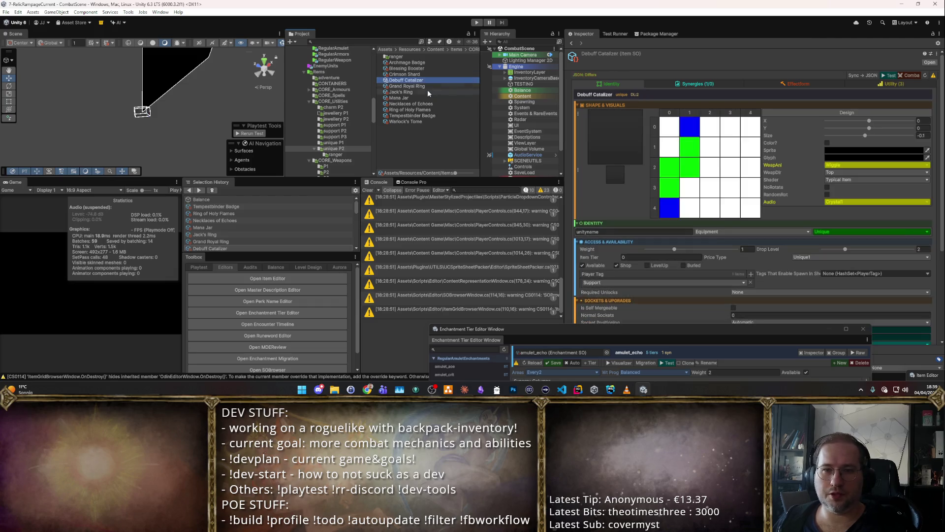
{"action": "left_click", "coordinate": [427, 86]}
{"action": "left_click", "coordinate": [424, 92], "text": "shift"}
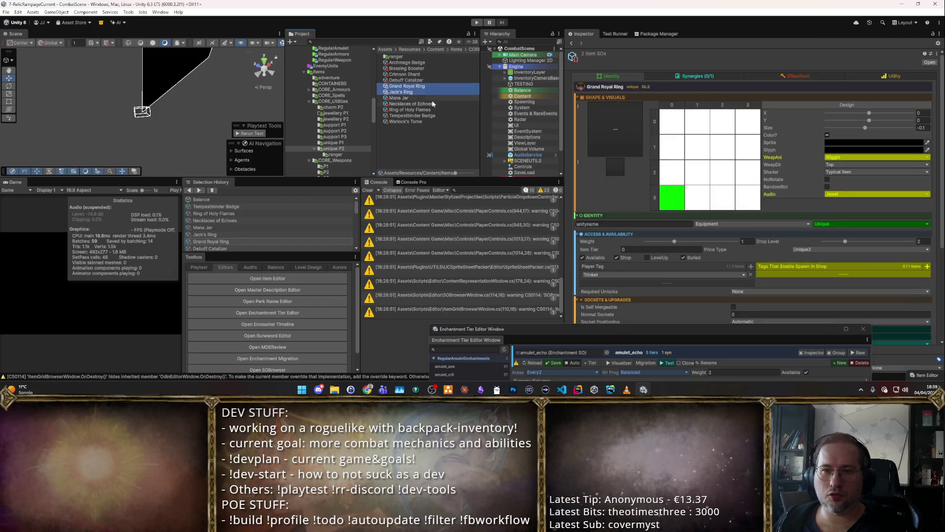
{"action": "left_click", "coordinate": [442, 109], "text": "ctrl"}
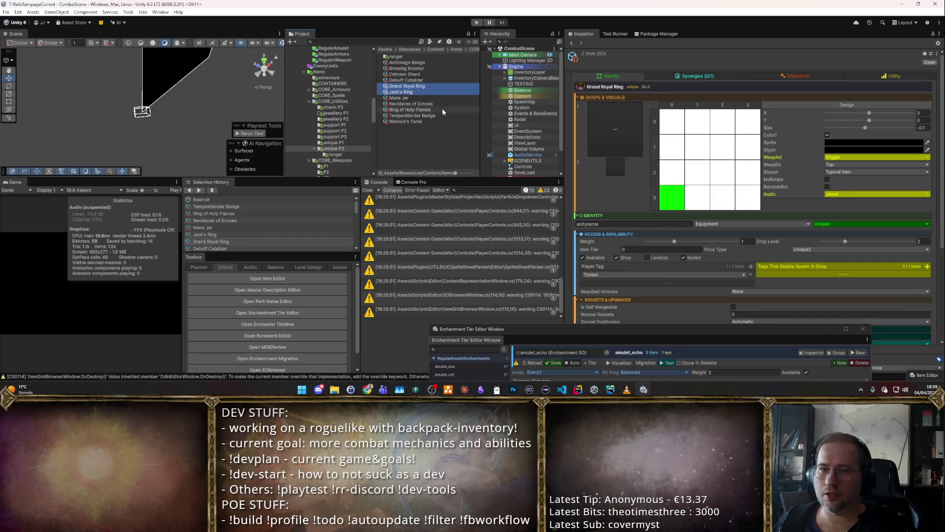
{"action": "left_click", "coordinate": [751, 267]}
{"action": "left_click", "coordinate": [684, 274]}
{"action": "type", "text": "r"}
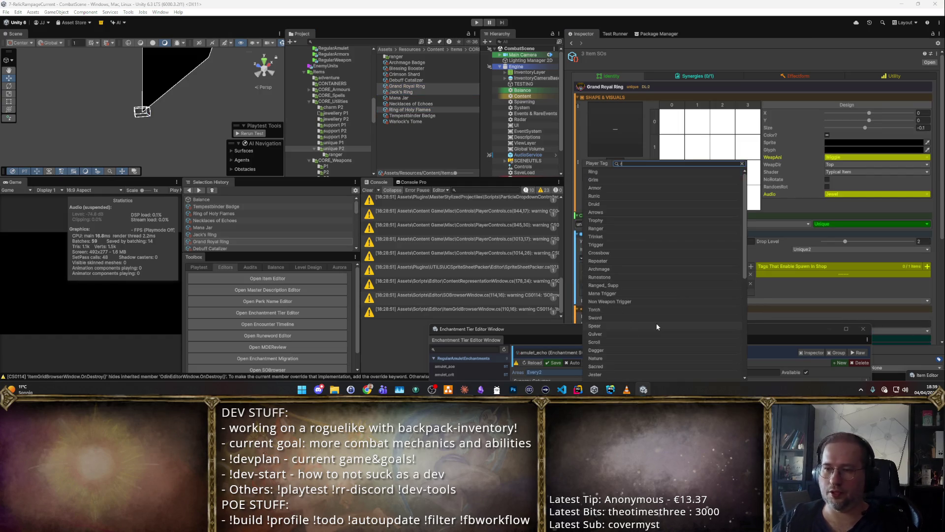
{"action": "key", "text": "Return"}
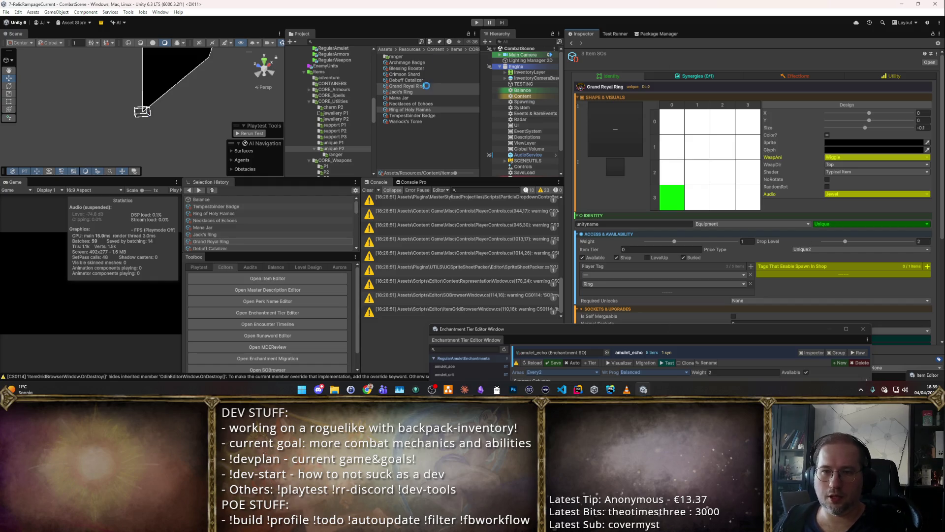
Step: Remove Trinket from Grand Royal Ring and the empty None tags from Ring of Holy Flames
{"action": "left_click", "coordinate": [426, 86]}
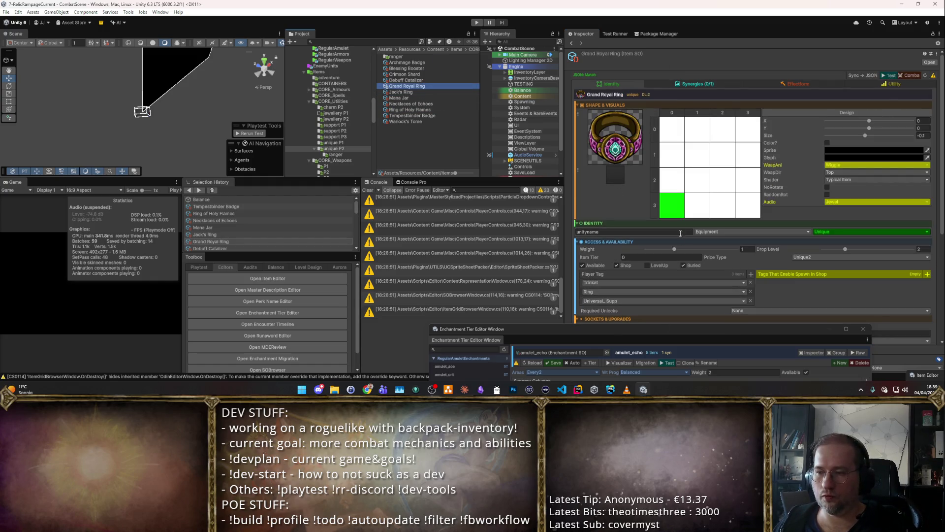
{"action": "left_click", "coordinate": [751, 282]}
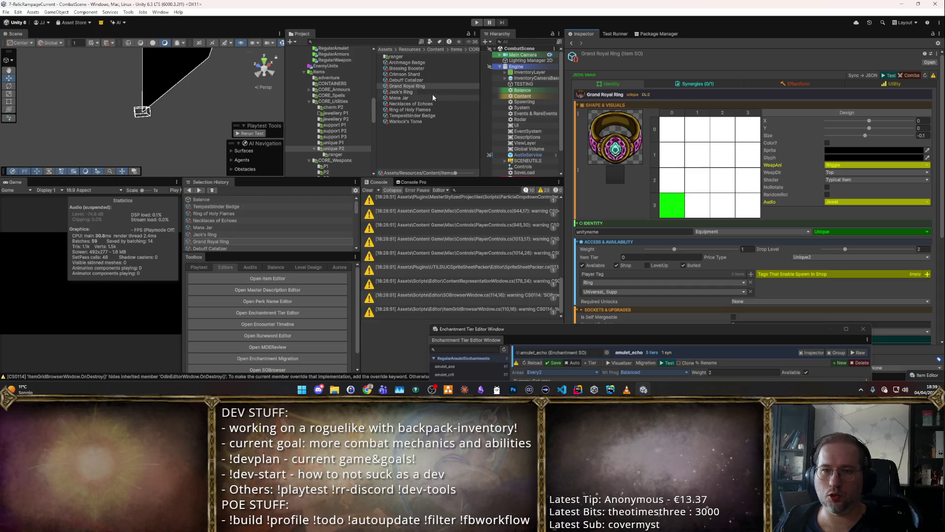
{"action": "left_click", "coordinate": [432, 92]}
{"action": "left_click", "coordinate": [411, 109]}
{"action": "left_click", "coordinate": [751, 282]}
{"action": "left_click", "coordinate": [750, 282]}
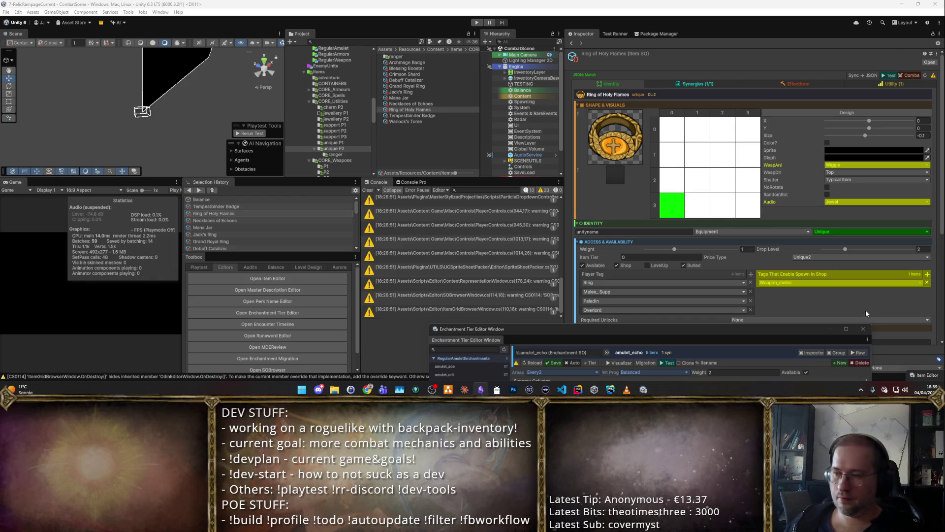
Step: Review the Player Tags of the items from Crimson Shard through Necklaces of Echoes to Tempestbinder Badge
{"action": "left_click", "coordinate": [436, 104]}
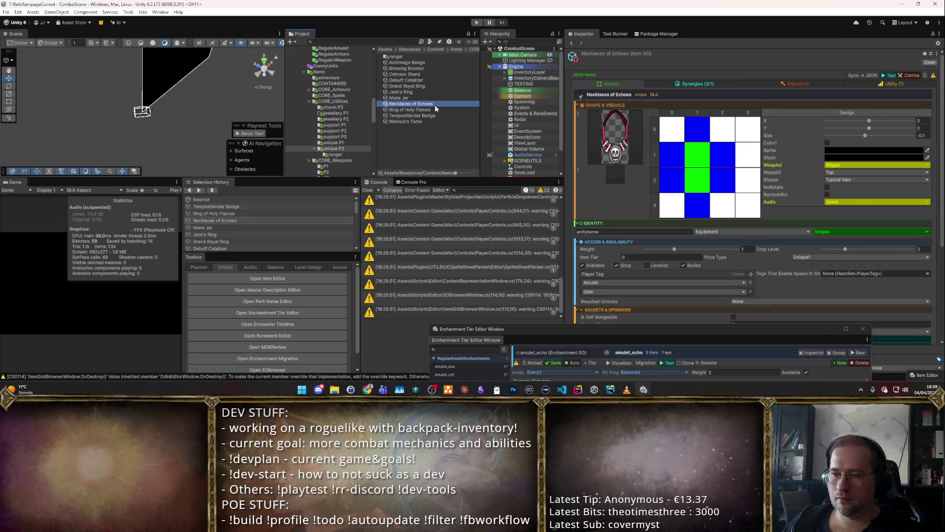
{"action": "left_click", "coordinate": [427, 111]}
{"action": "left_click", "coordinate": [427, 115]}
{"action": "left_click", "coordinate": [425, 74]}
{"action": "left_click", "coordinate": [434, 79]}
{"action": "left_click", "coordinate": [433, 86]}
{"action": "left_click", "coordinate": [438, 92]}
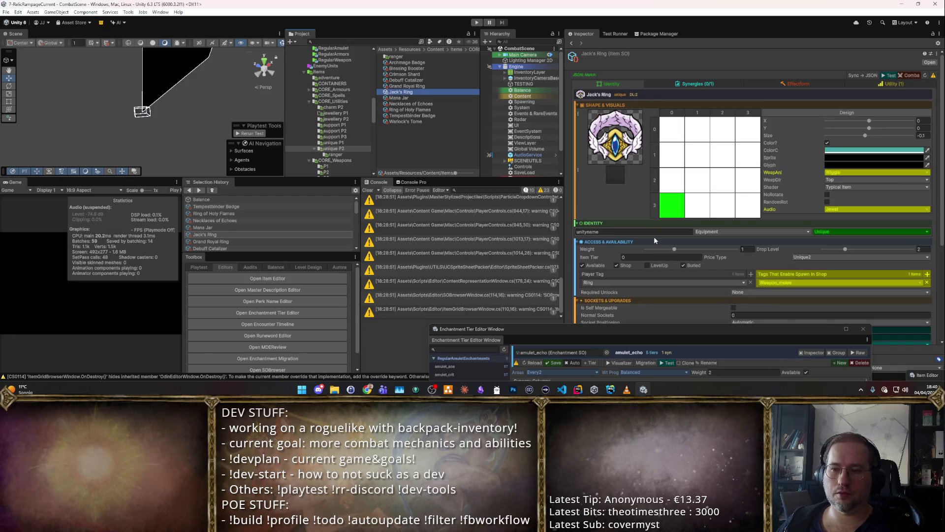
{"action": "left_click", "coordinate": [424, 97]}
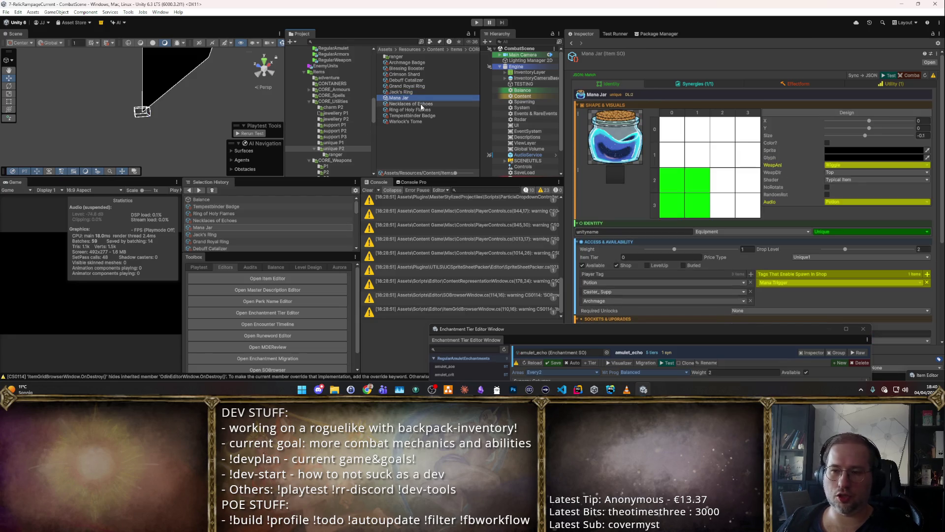
{"action": "left_click", "coordinate": [421, 104]}
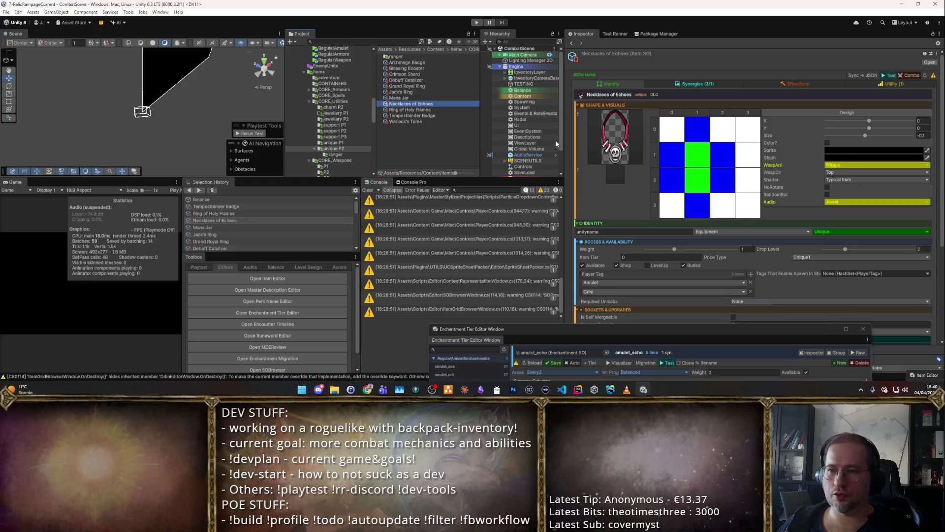
{"action": "key", "text": "Down"}
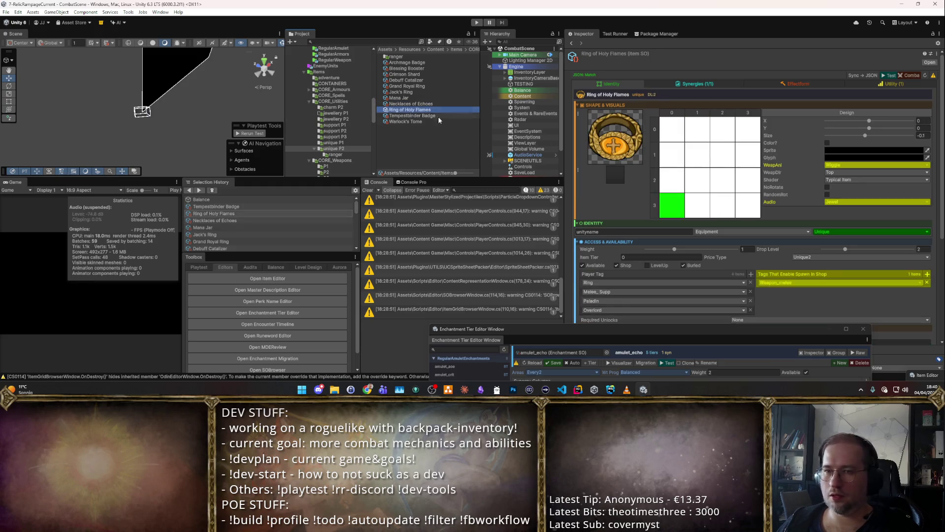
{"action": "key", "text": "Down"}
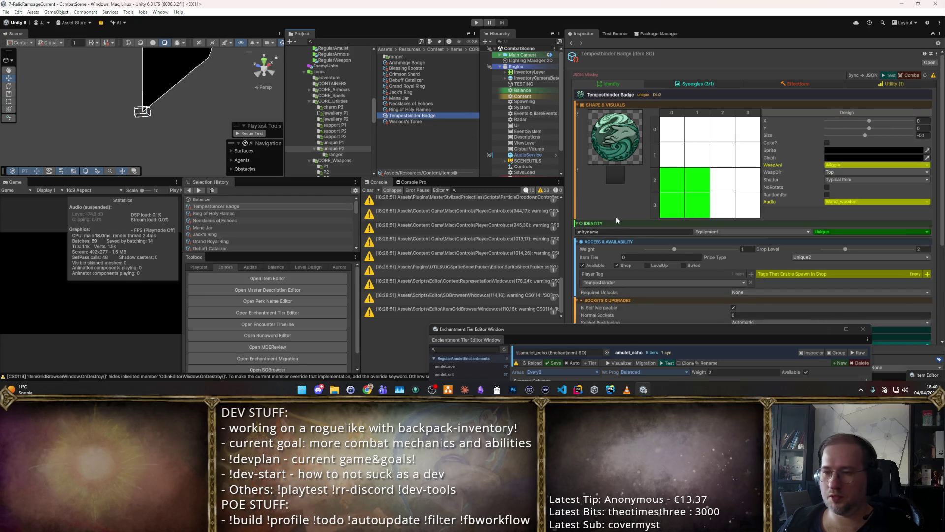
Step: Add a Badge Player Tag to Tempestbinder Badge
{"action": "left_click", "coordinate": [750, 273]}
{"action": "left_click", "coordinate": [643, 281]}
{"action": "type", "text": "Bad"}
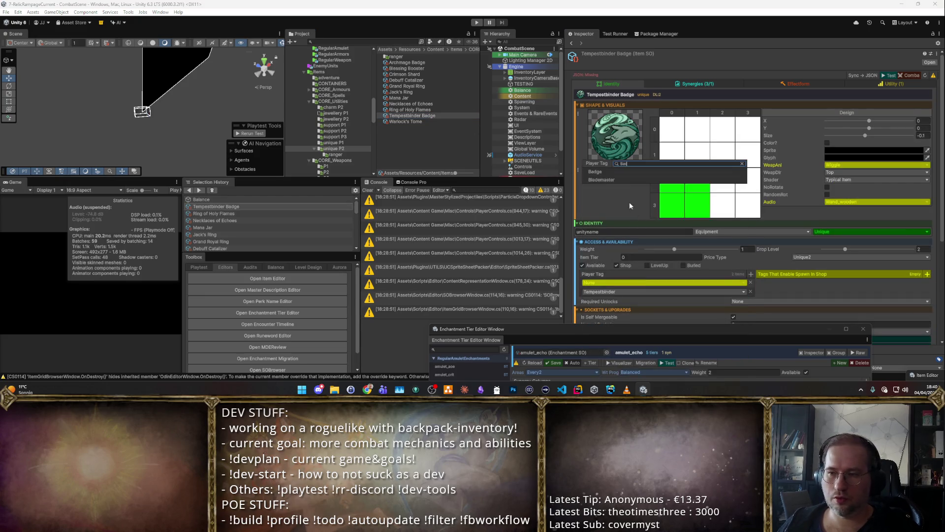
{"action": "key", "text": "Return"}
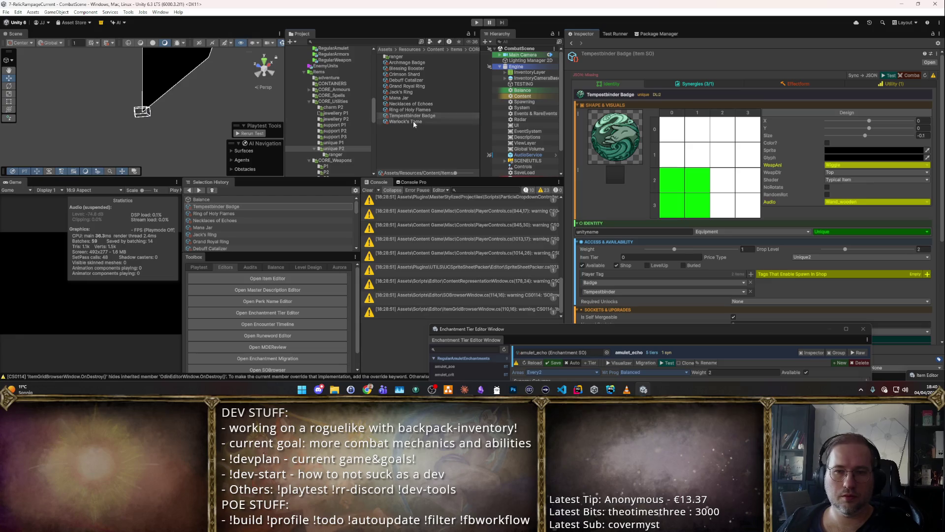
Step: Give Warlock's Tome a Scroll Player Tag, then show the Windows desktop
{"action": "left_click", "coordinate": [412, 121]}
{"action": "left_click", "coordinate": [751, 273]}
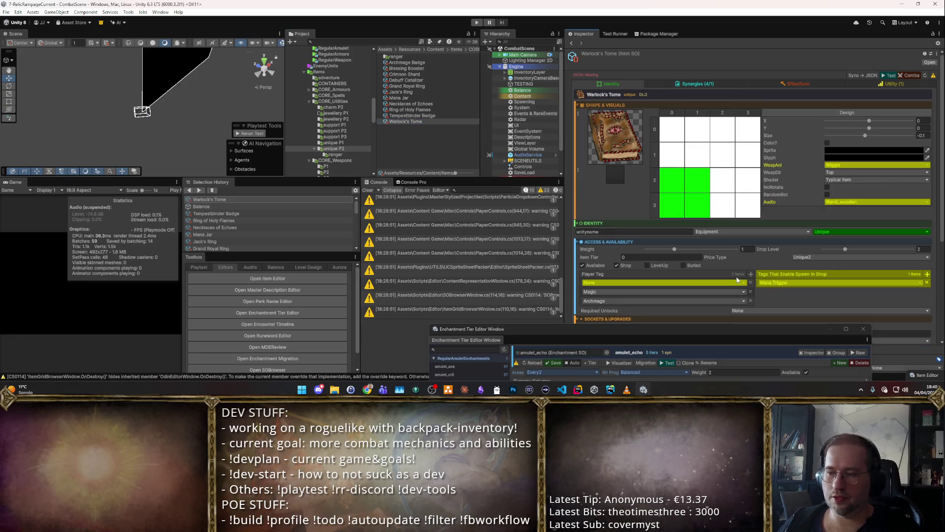
{"action": "left_click", "coordinate": [652, 282]}
{"action": "type", "text": "Tome"}
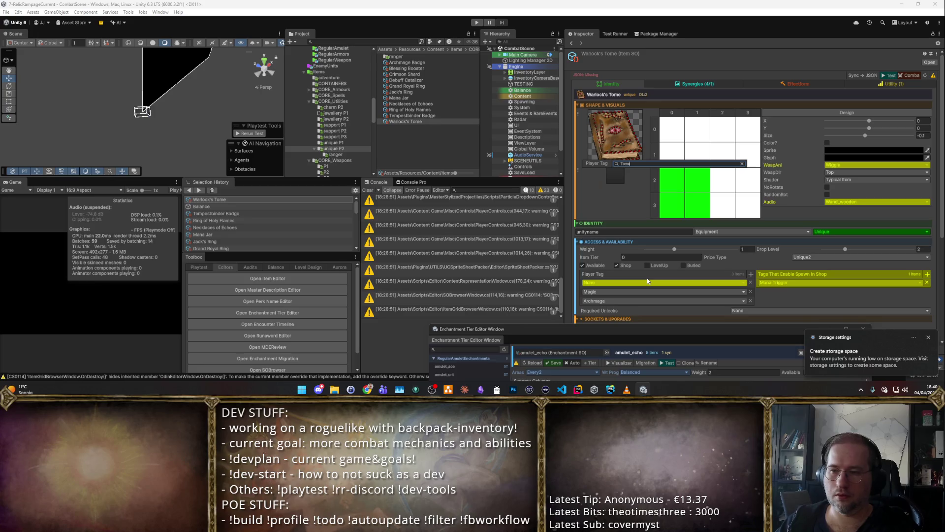
{"action": "key", "text": "BackSpace"}
{"action": "key", "text": "BackSpace"}
{"action": "key", "text": "BackSpace"}
{"action": "type", "text": "B"}
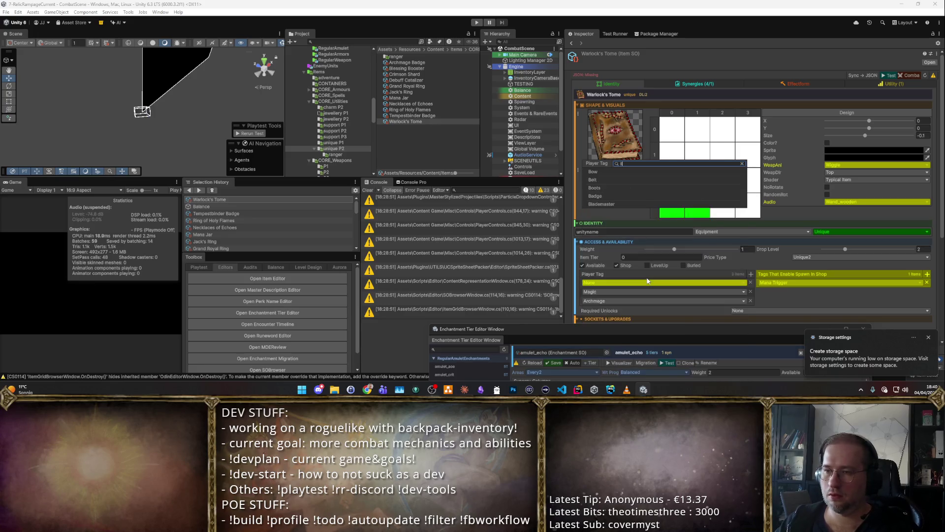
{"action": "type", "text": "ookTomescroll"}
{"action": "key", "text": "Return"}
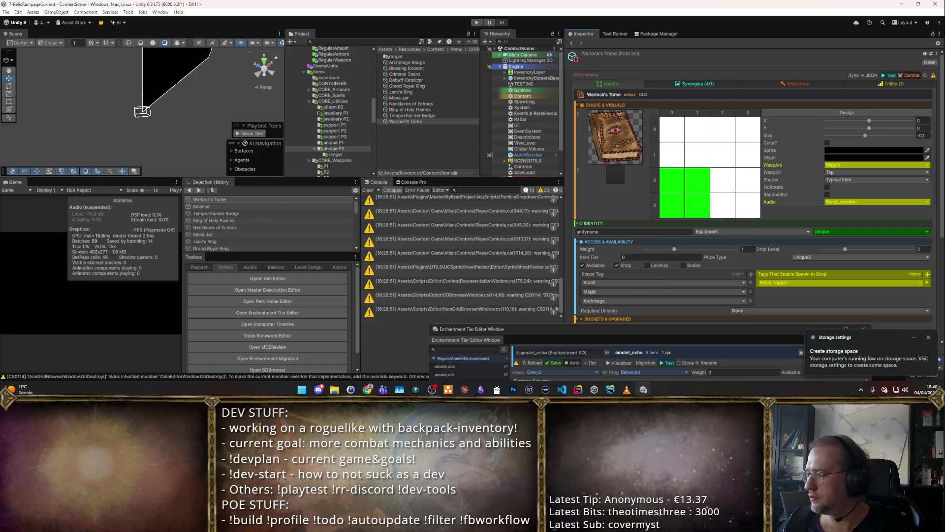
{"action": "key", "text": "super+e"}
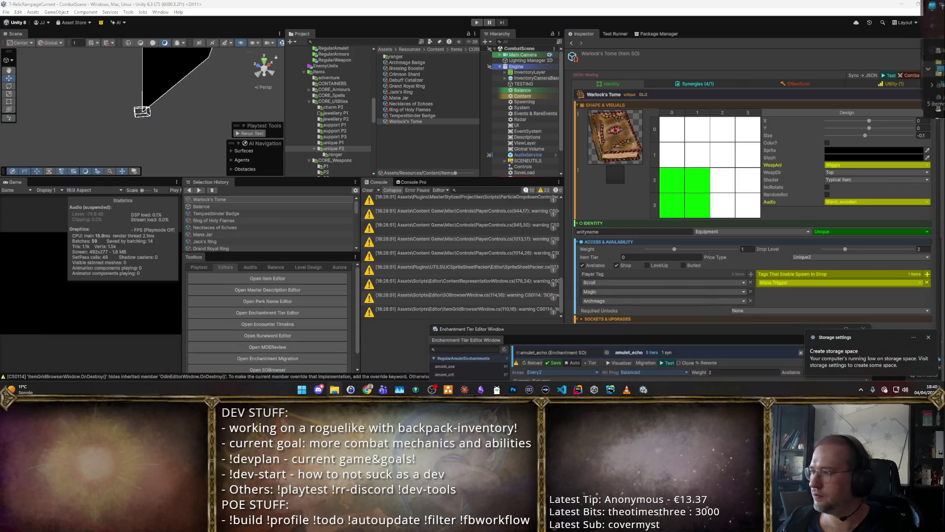
{"action": "key", "text": "super+d"}
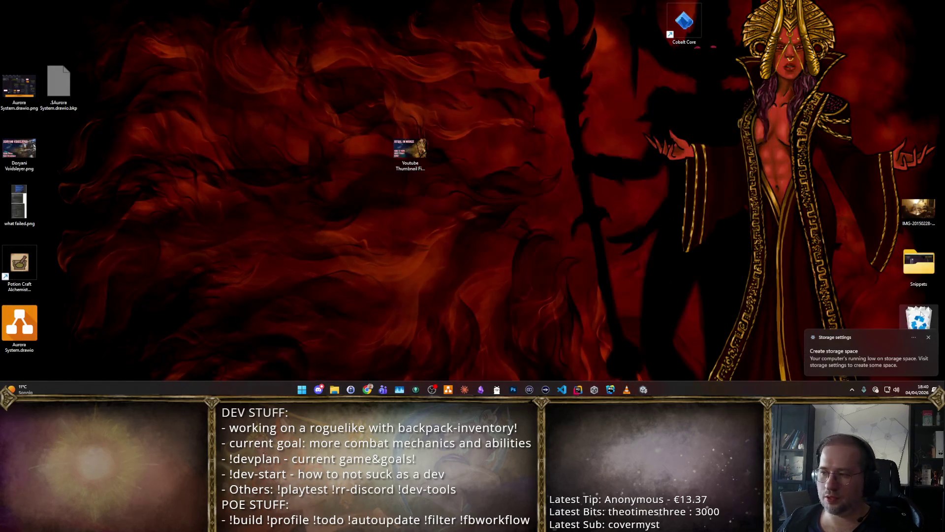
Step: Empty the Recycle Bin twice, confirming each deletion, and bring the Unity windows back
{"action": "right_click", "coordinate": [917, 315]}
{"action": "left_click", "coordinate": [900, 268]}
{"action": "left_click", "coordinate": [501, 198]}
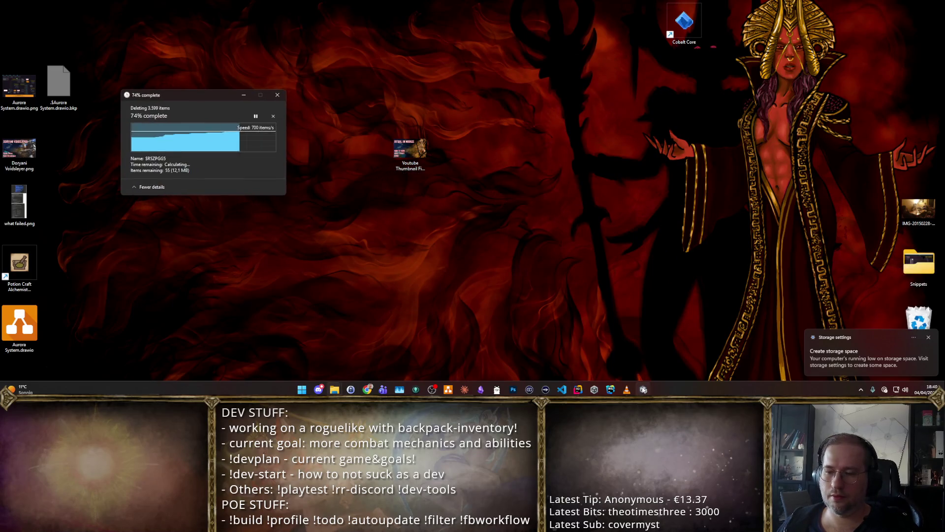
{"action": "key", "text": "super+d"}
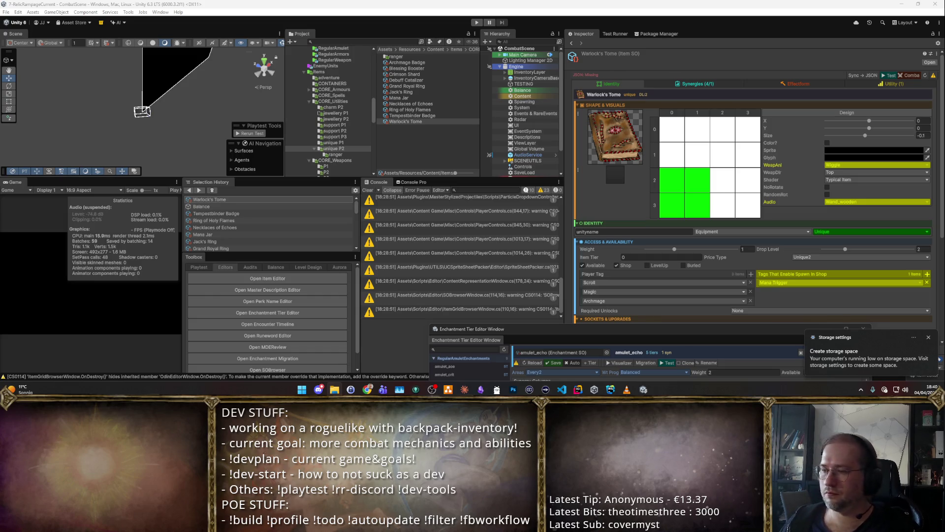
{"action": "key", "text": "super+d"}
{"action": "right_click", "coordinate": [919, 317]}
{"action": "left_click", "coordinate": [897, 270]}
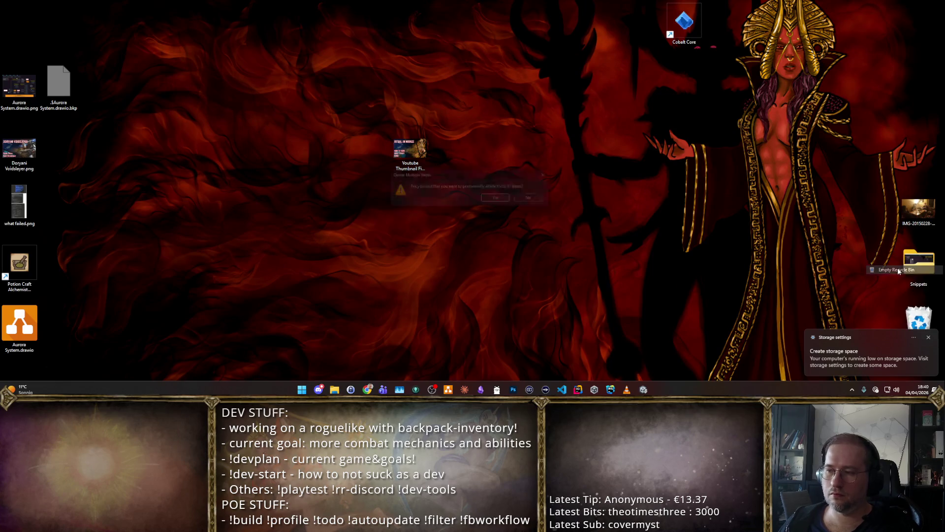
{"action": "key", "text": "Return"}
{"action": "key", "text": "super+d"}
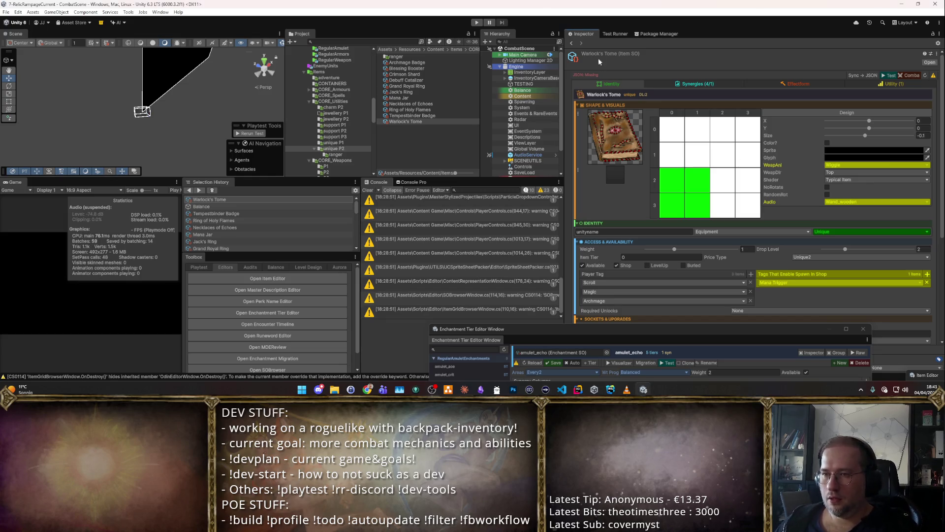
Step: Close the tier editor, move Blessing Booster into the jewellery P1 folder, and browse back to Great Moose Trophy
{"action": "left_click", "coordinate": [627, 323]}
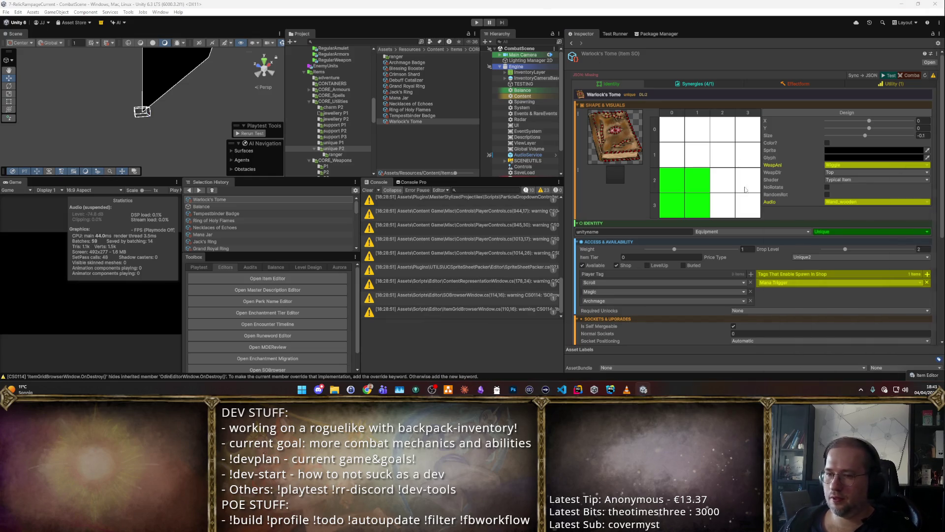
{"action": "mouse_move", "coordinate": [411, 69]}
{"action": "left_mouse_down"}
{"action": "mouse_move", "coordinate": [340, 147]}
{"action": "mouse_move", "coordinate": [339, 118]}
{"action": "left_mouse_up"}
{"action": "left_click", "coordinate": [335, 130]}
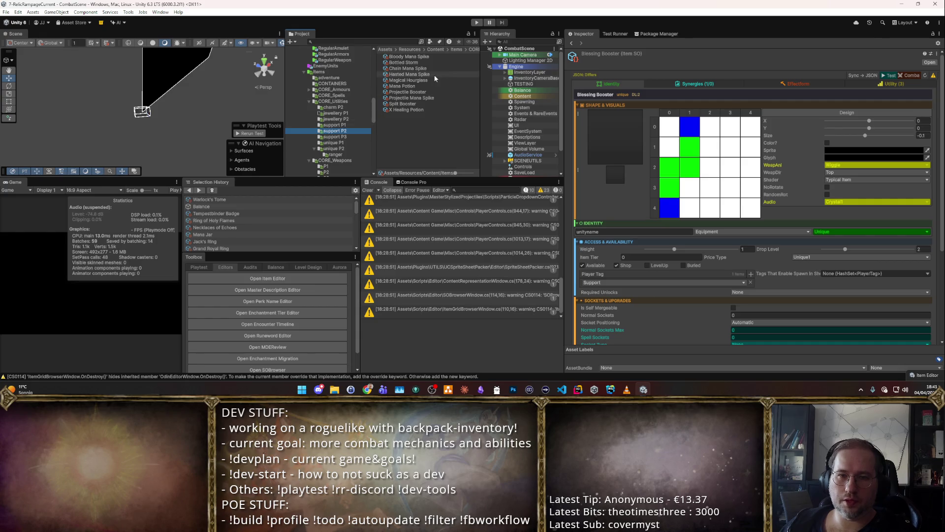
{"action": "left_click", "coordinate": [426, 68]}
{"action": "key", "text": "Down"}
{"action": "key", "text": "Down"}
{"action": "key", "text": "Down"}
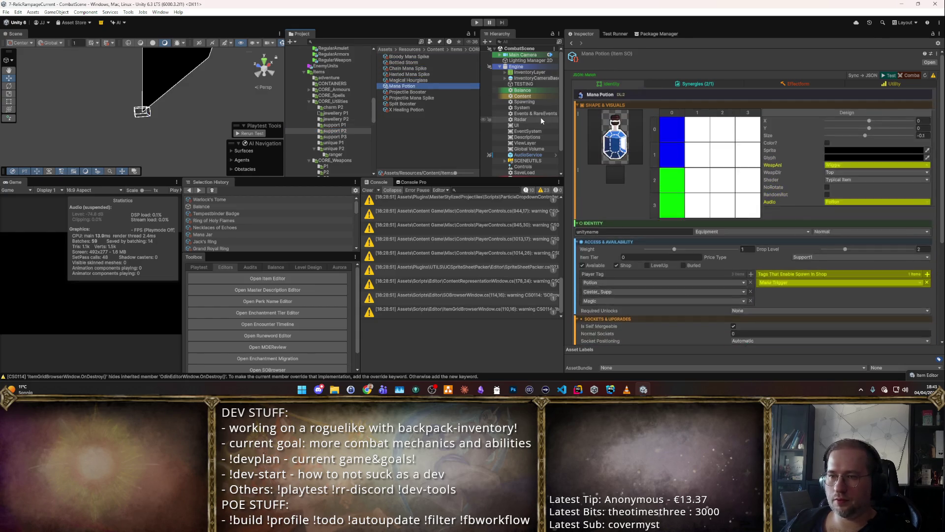
{"action": "left_click", "coordinate": [336, 137]}
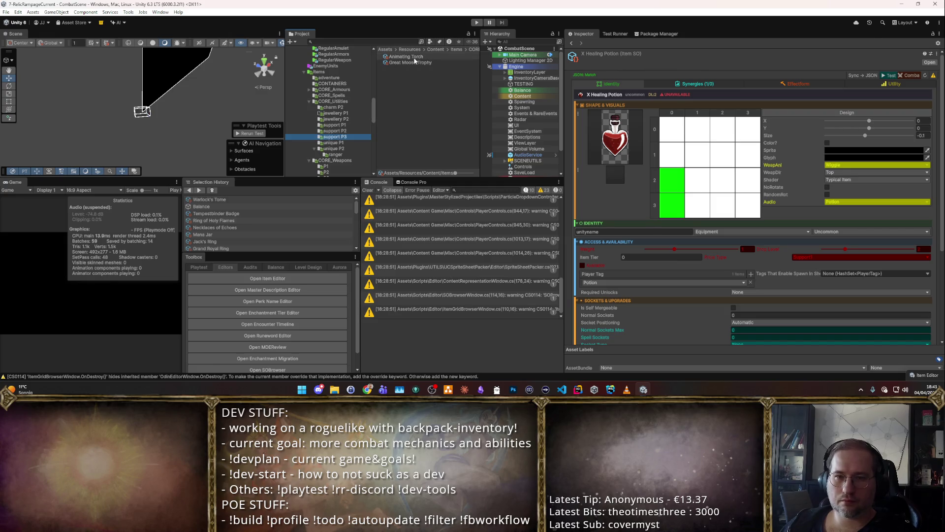
{"action": "key", "text": "Down"}
{"action": "key", "text": "Up"}
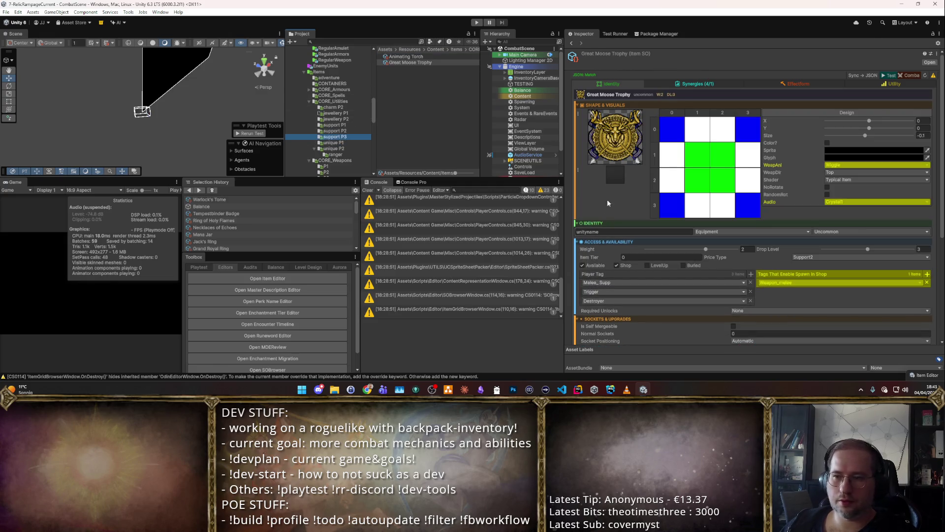
Step: Add a Trophy player tag entry to the Great Moose Trophy item
{"action": "left_click", "coordinate": [752, 274]}
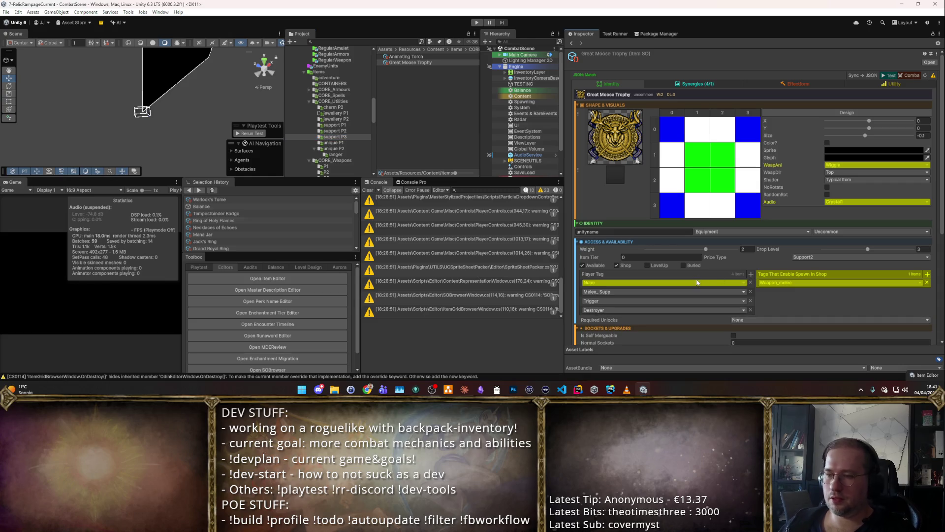
{"action": "left_click", "coordinate": [664, 283]}
{"action": "type", "text": "Trop"}
{"action": "key", "text": "Return"}
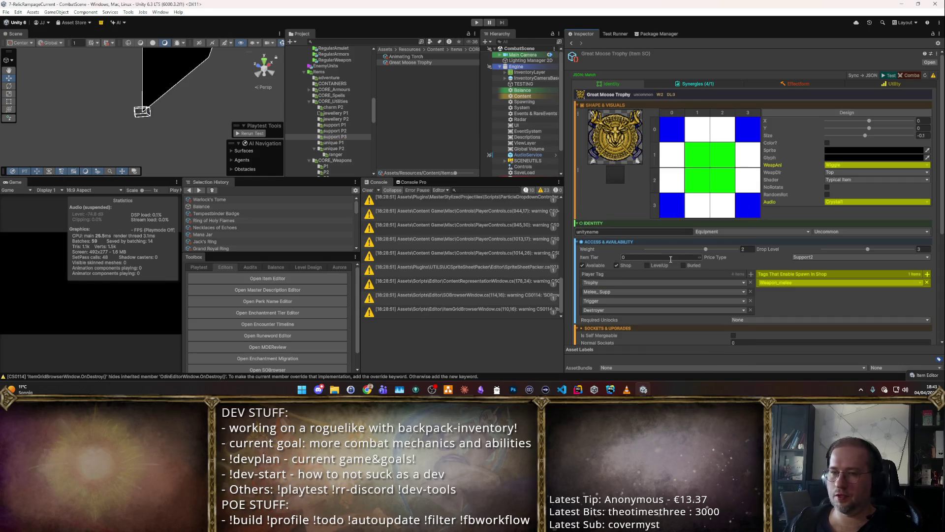
Step: Review the support and unique folder items, from Mana Potion and the Mana Spikes through Crimson Shard, ending at Archmage Badge
{"action": "left_click", "coordinate": [335, 130]}
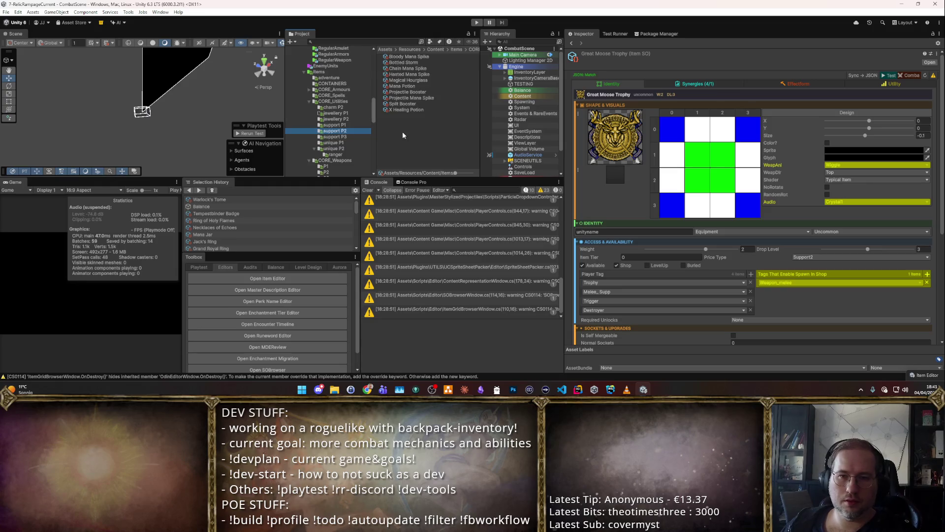
{"action": "left_click", "coordinate": [408, 81]}
{"action": "key", "text": "Down"}
{"action": "key", "text": "Up"}
{"action": "key", "text": "Up"}
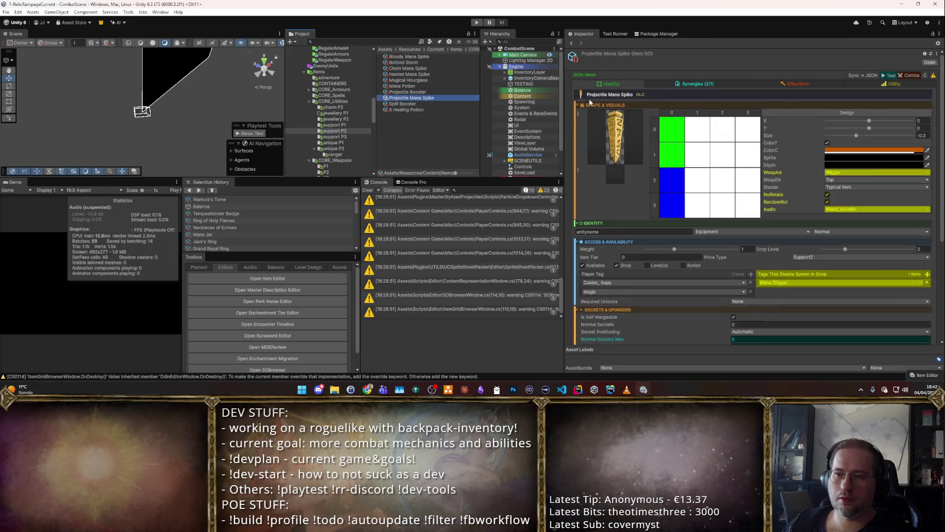
{"action": "key", "text": "Up"}
{"action": "key", "text": "Up"}
{"action": "key", "text": "Up"}
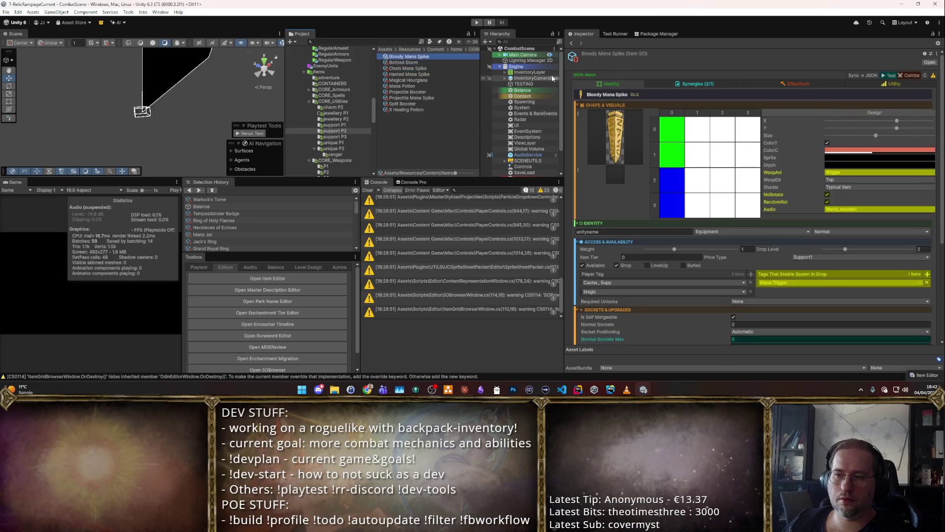
{"action": "left_click", "coordinate": [335, 124]}
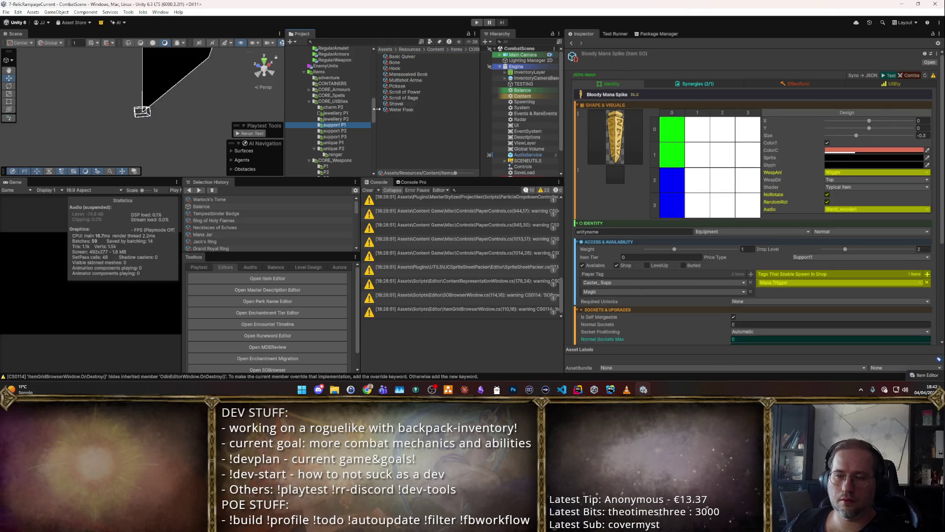
{"action": "left_click", "coordinate": [351, 142]}
{"action": "key", "text": "Down"}
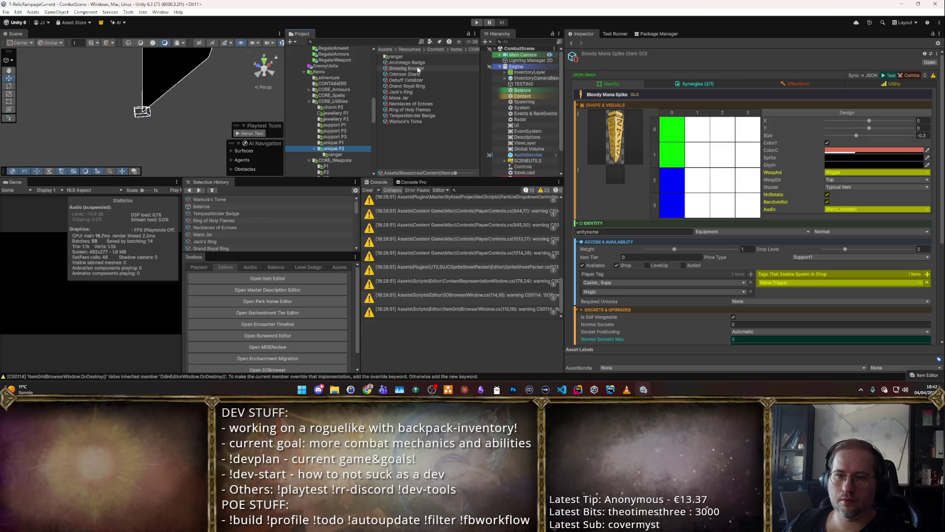
{"action": "key", "text": "Up"}
{"action": "key", "text": "Up"}
{"action": "key", "text": "Up"}
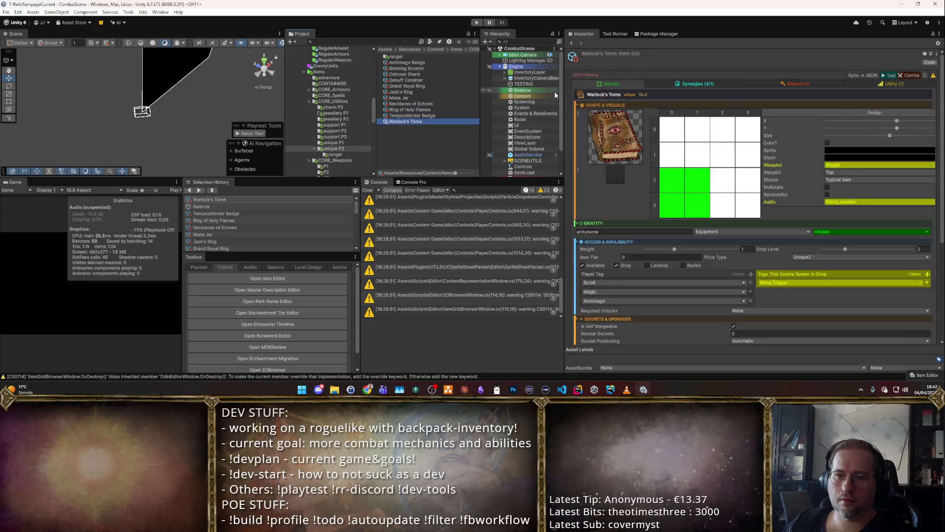
{"action": "key", "text": "Up"}
{"action": "key", "text": "Up"}
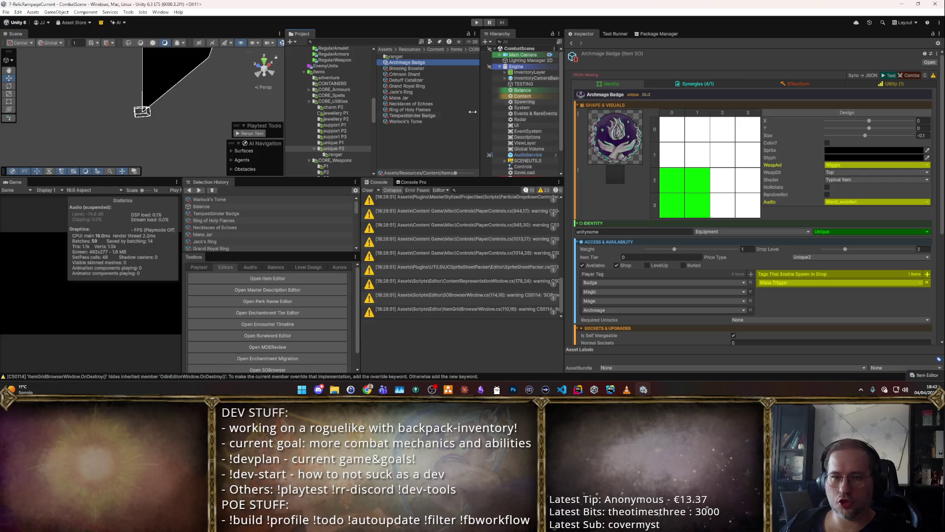
Step: In the Enchantment Tier Editor, look over amulet_dex and amulet_echo, then select amulet_int's Intelligence tiers
{"action": "left_click", "coordinate": [296, 314]}
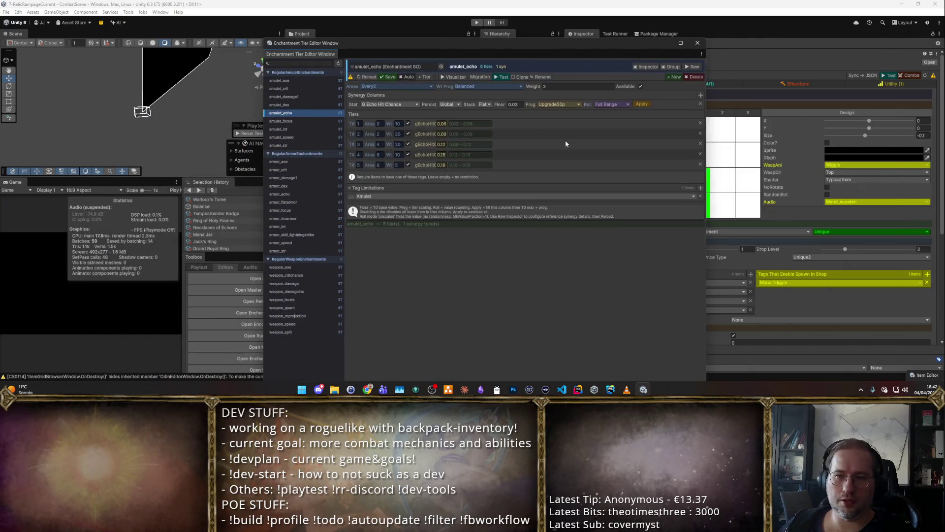
{"action": "left_click", "coordinate": [287, 105]}
{"action": "left_click", "coordinate": [286, 113]}
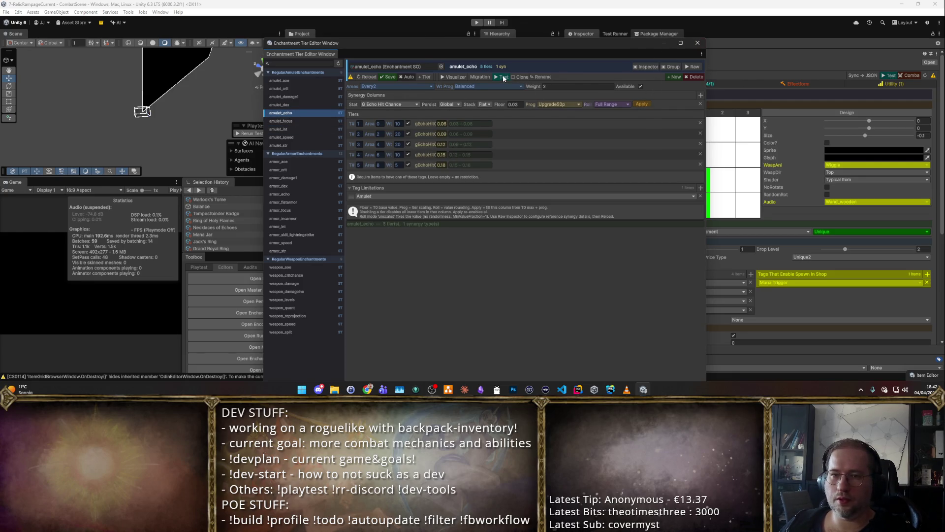
{"action": "left_click", "coordinate": [304, 130]}
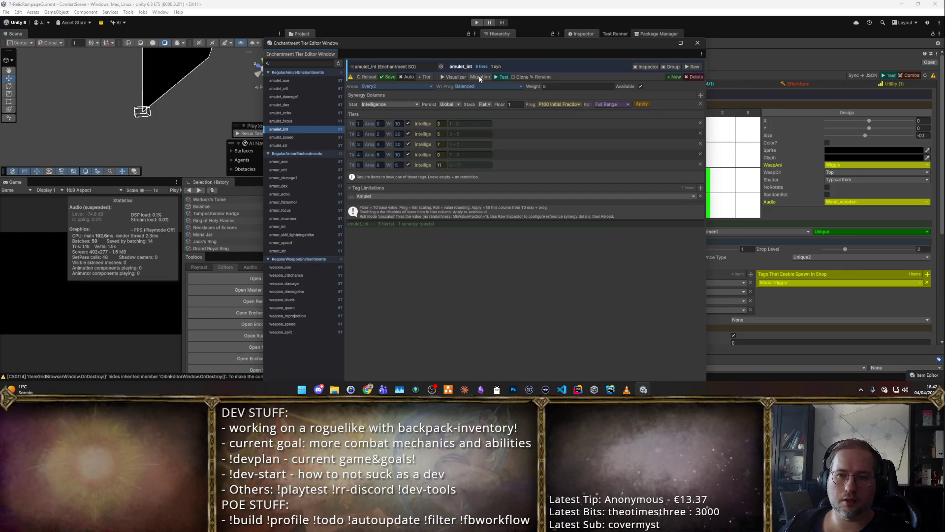
Step: Playtest the amulet_int enchantment, stop play mode, and move the tier editor aside
{"action": "left_click", "coordinate": [497, 77]}
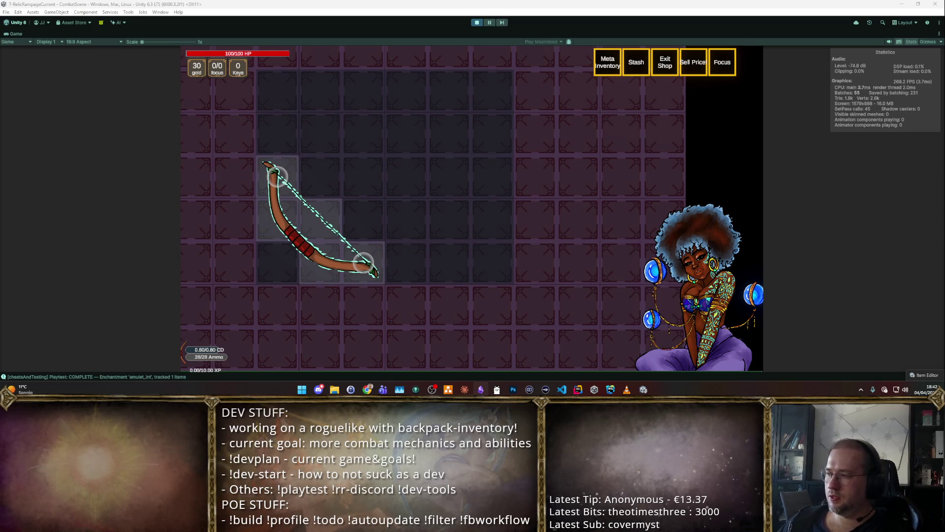
{"action": "left_click", "coordinate": [476, 23]}
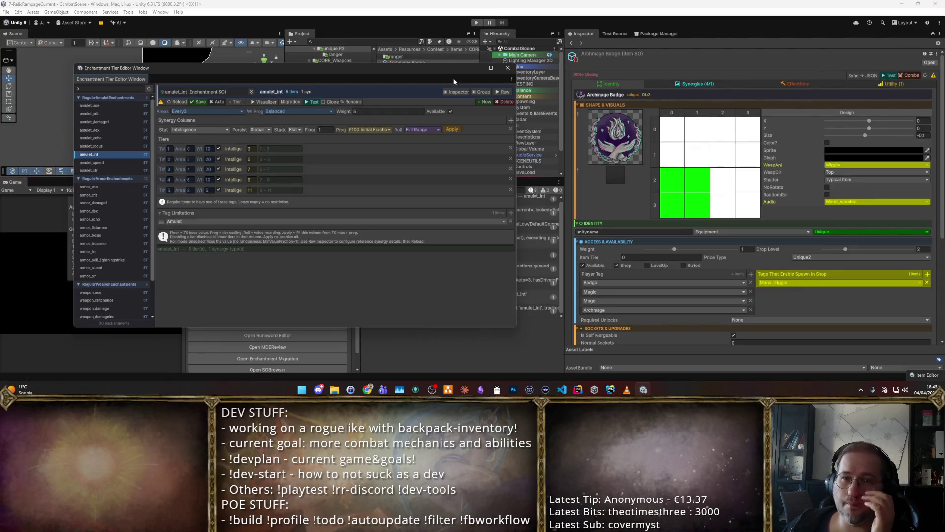
{"action": "mouse_move", "coordinate": [454, 81]}
{"action": "left_mouse_down"}
{"action": "mouse_move", "coordinate": [759, 98]}
{"action": "mouse_move", "coordinate": [781, 91]}
{"action": "mouse_move", "coordinate": [614, 108]}
{"action": "mouse_move", "coordinate": [622, 98]}
{"action": "left_mouse_up"}
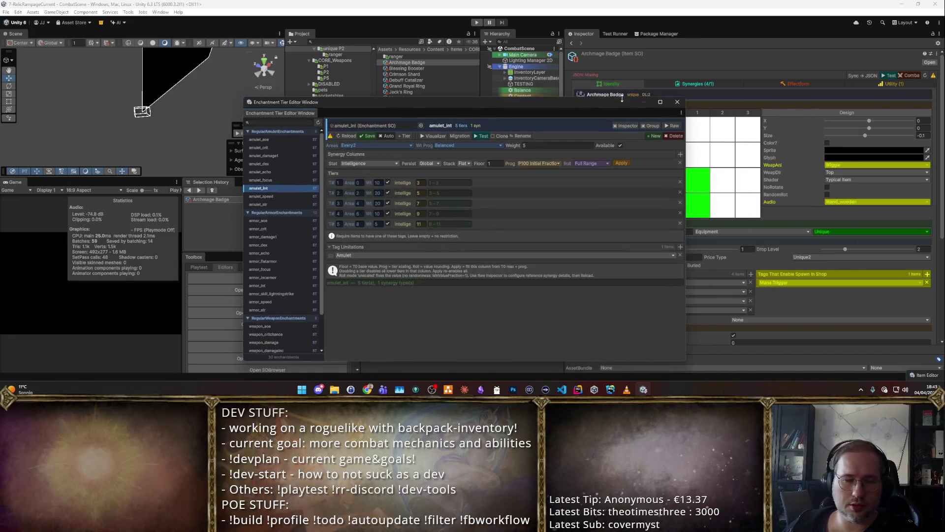
Step: Park the tier editor at lower left, view Balance's Enchantment Testing options, and start play mode
{"action": "mouse_move", "coordinate": [522, 99]}
{"action": "left_mouse_down"}
{"action": "mouse_move", "coordinate": [739, 104]}
{"action": "mouse_move", "coordinate": [716, 61]}
{"action": "mouse_move", "coordinate": [262, 300]}
{"action": "left_mouse_up"}
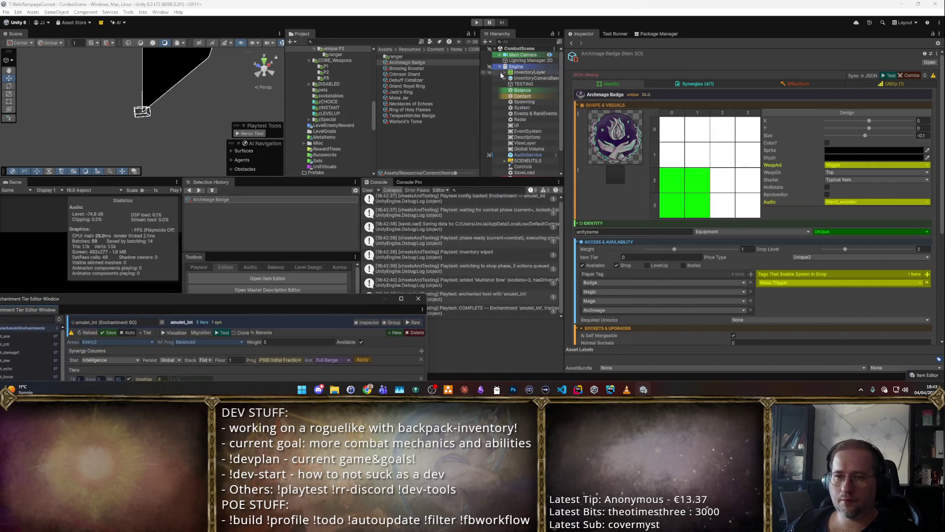
{"action": "left_click", "coordinate": [526, 96]}
{"action": "left_click", "coordinate": [526, 91]}
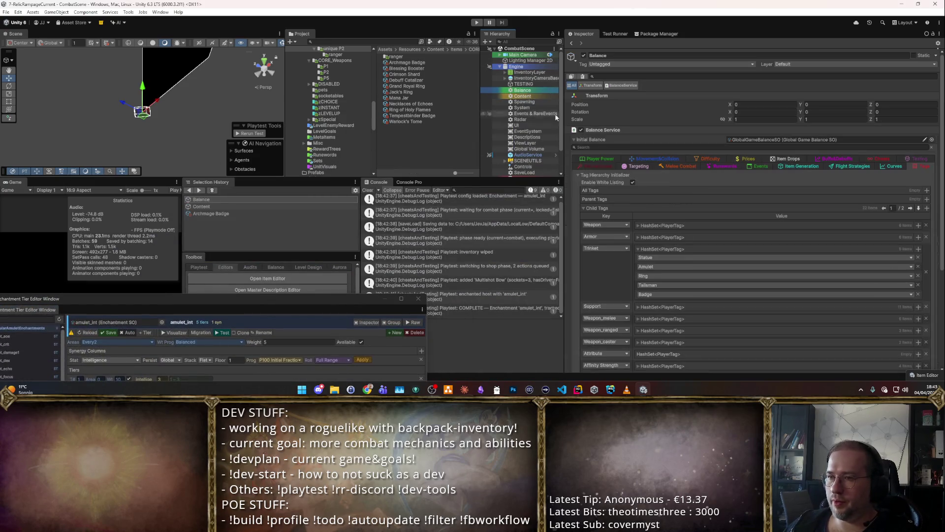
{"action": "left_click", "coordinate": [915, 158]}
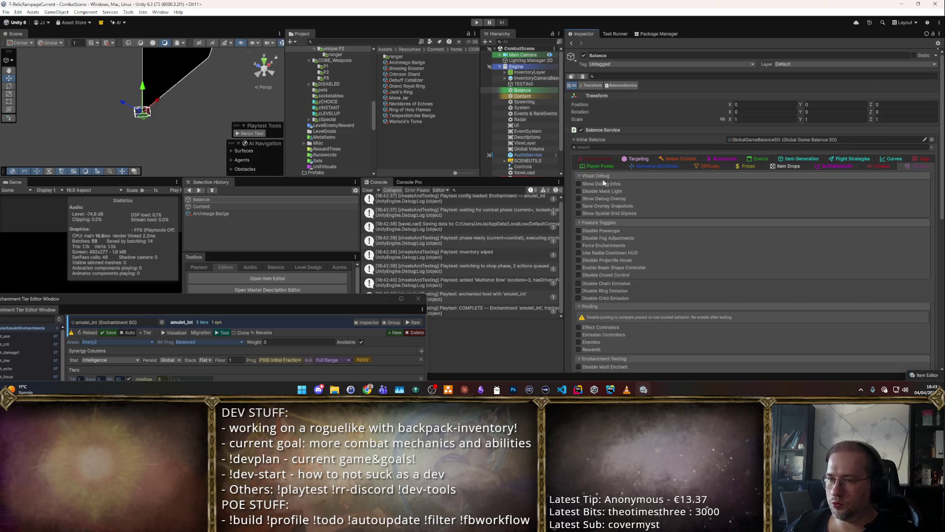
{"action": "scroll", "coordinate": [603, 183], "scroll_direction": "down", "scroll_amount": 5}
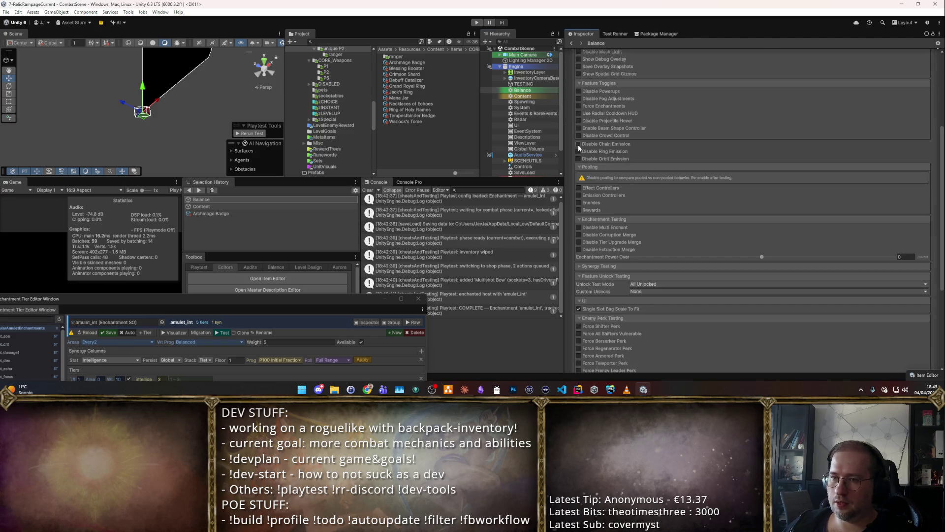
{"action": "key", "text": "ctrl+p"}
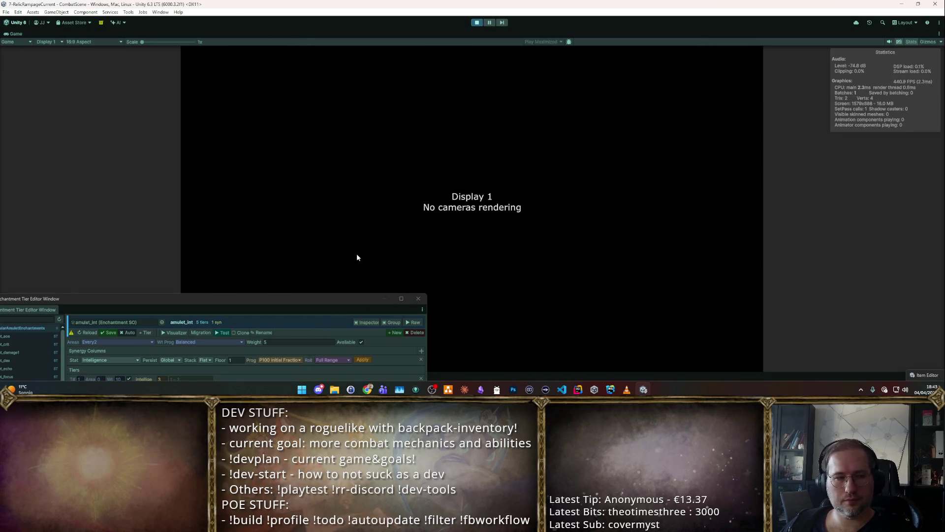